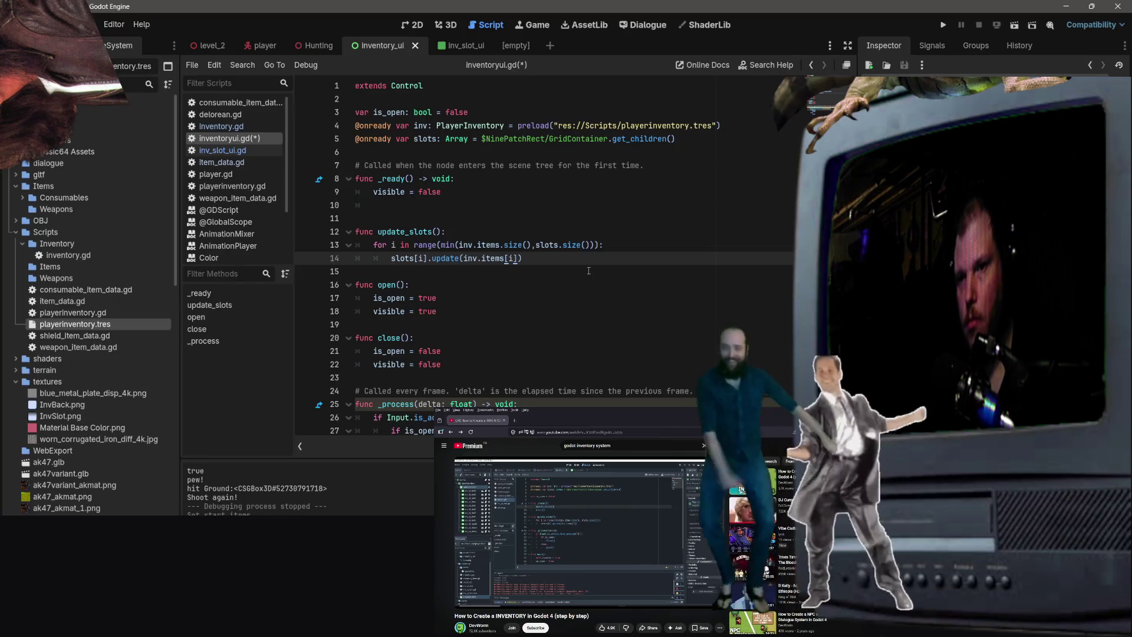
Add an update_slots() call on line 10 of _ready, after visible is set to false.
type(")")
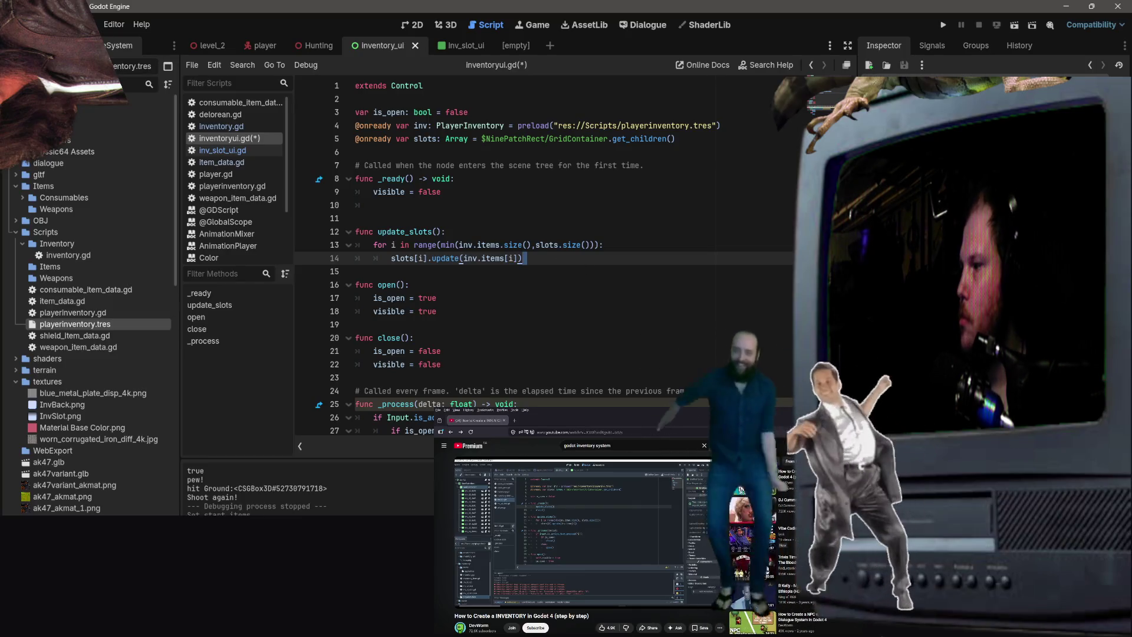
left_click(586, 564)
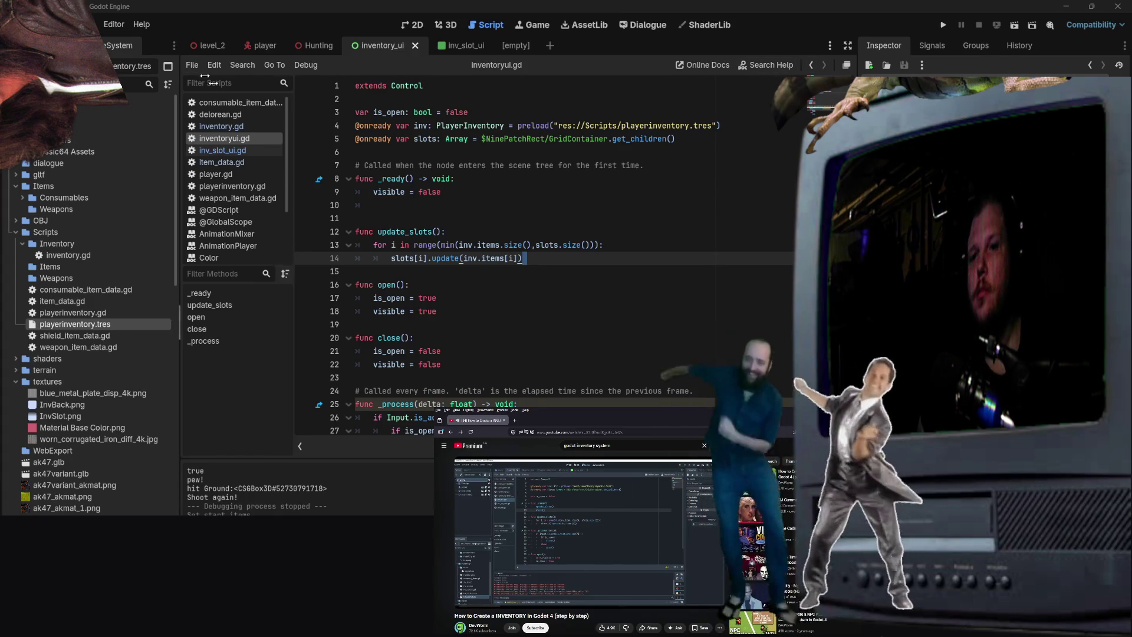
left_click(453, 200)
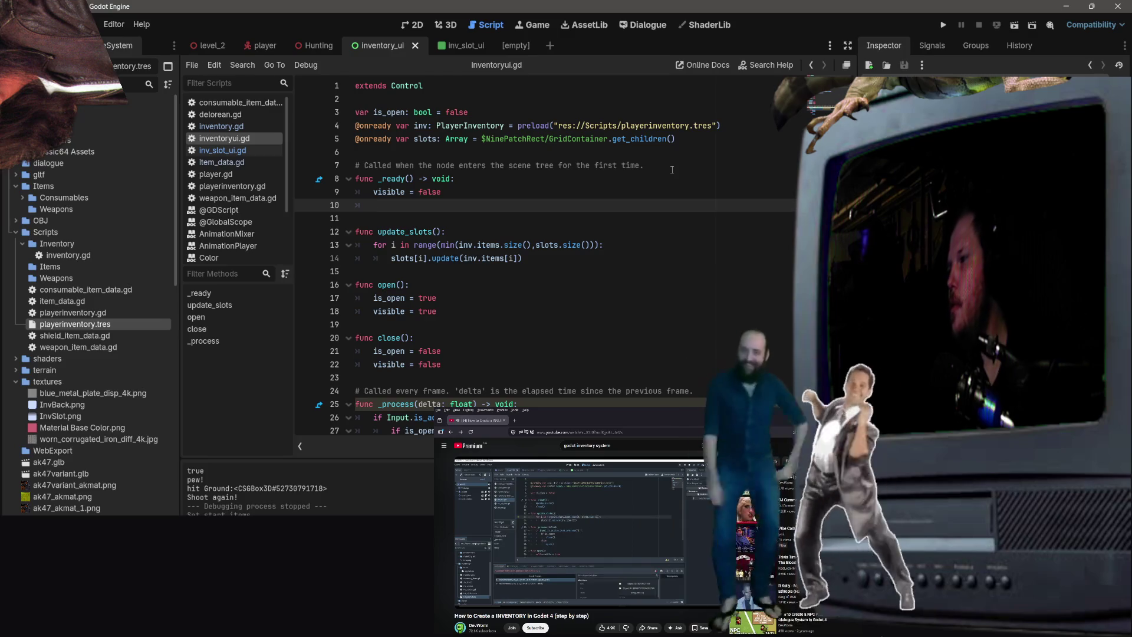
type("update_slots")
key("Return")
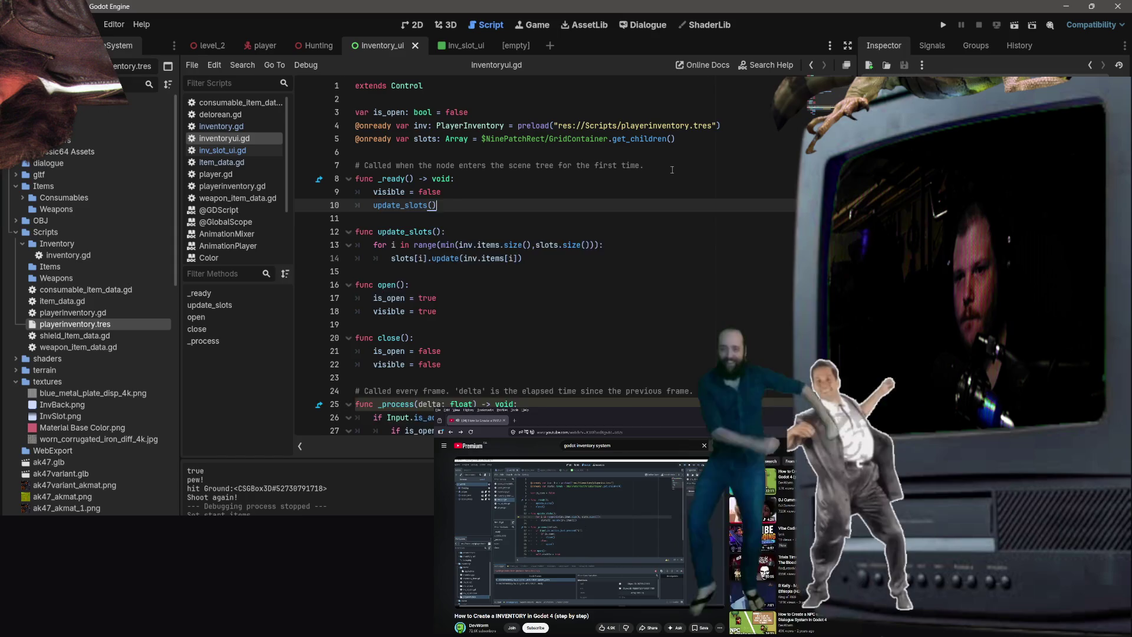
key("Return")
type("e()")
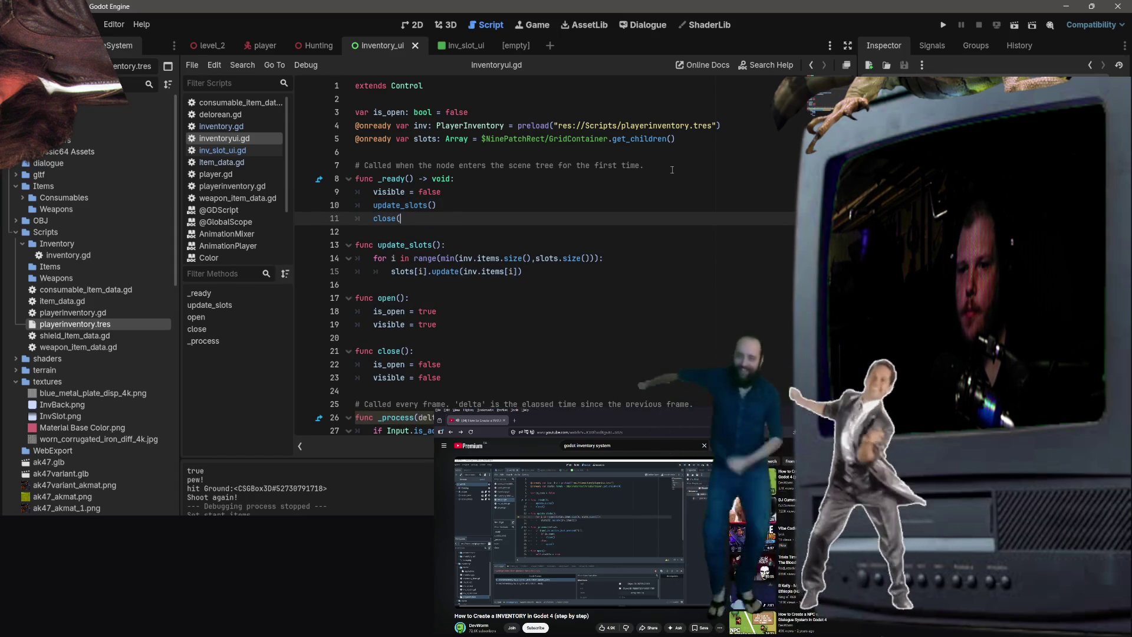
key("BackSpace")
key("BackSpace")
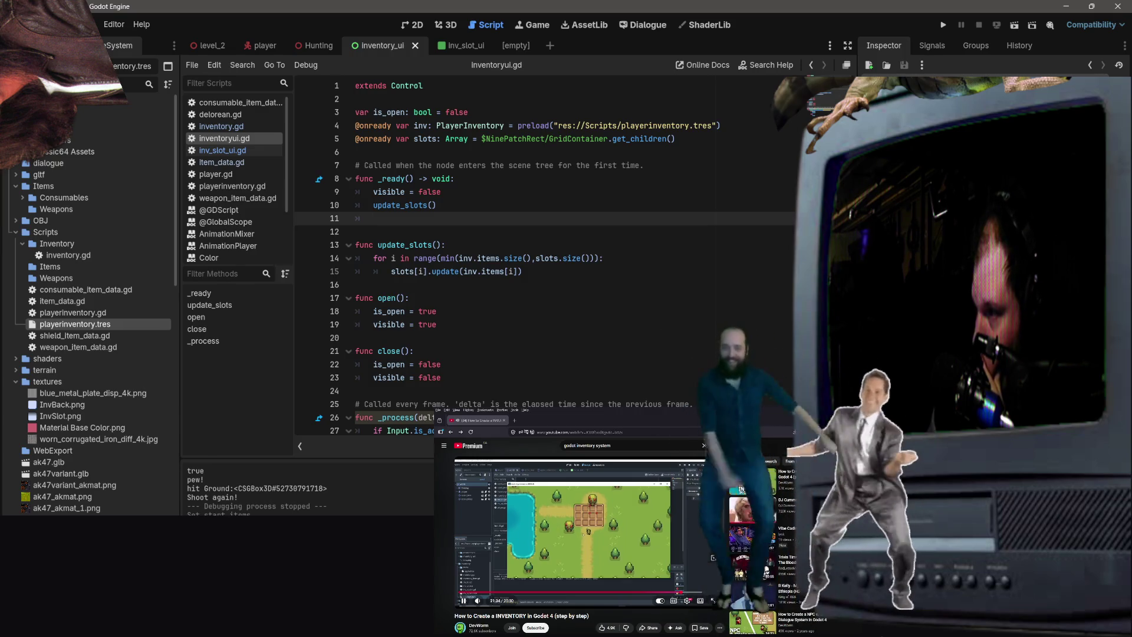
Jump the inventory tutorial video ahead to 18:37.
left_click(752, 205)
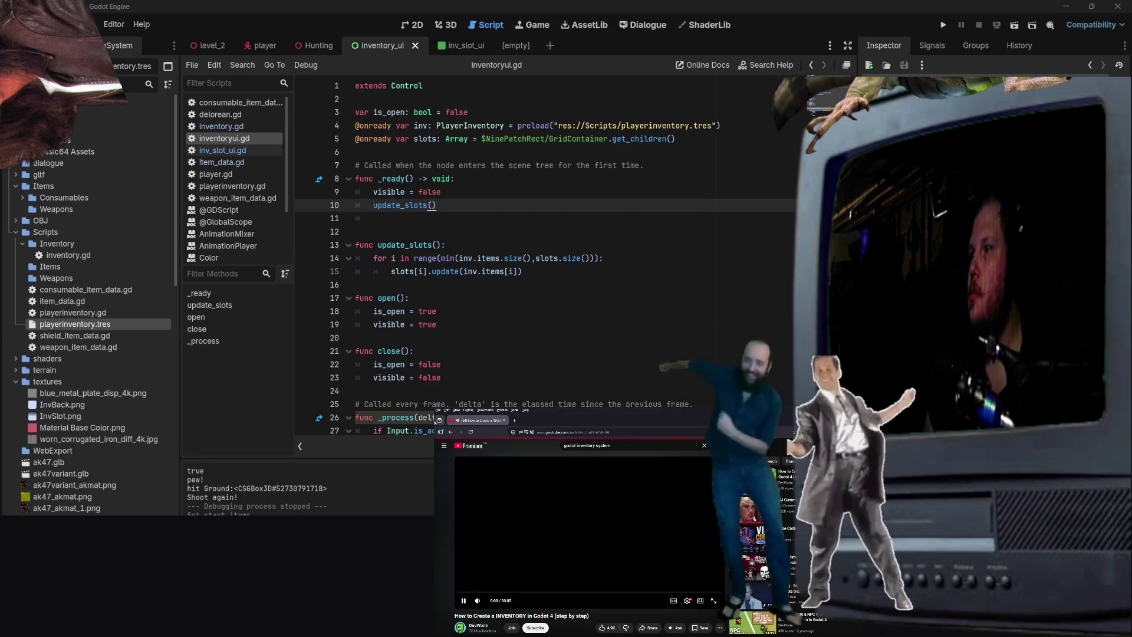
left_click(451, 432)
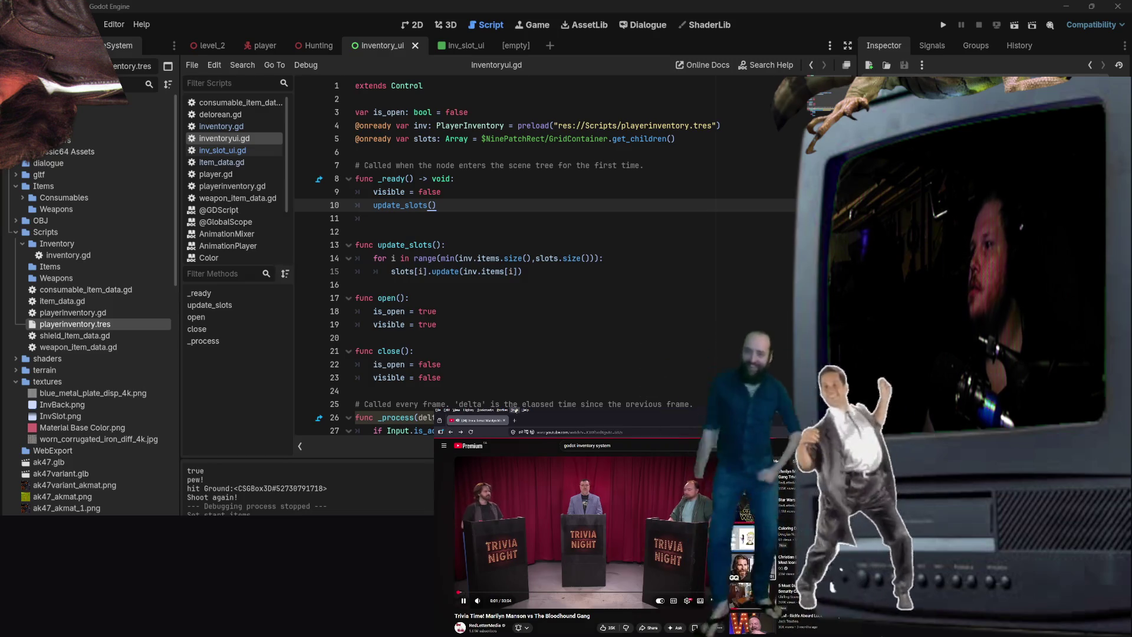
left_click(451, 431)
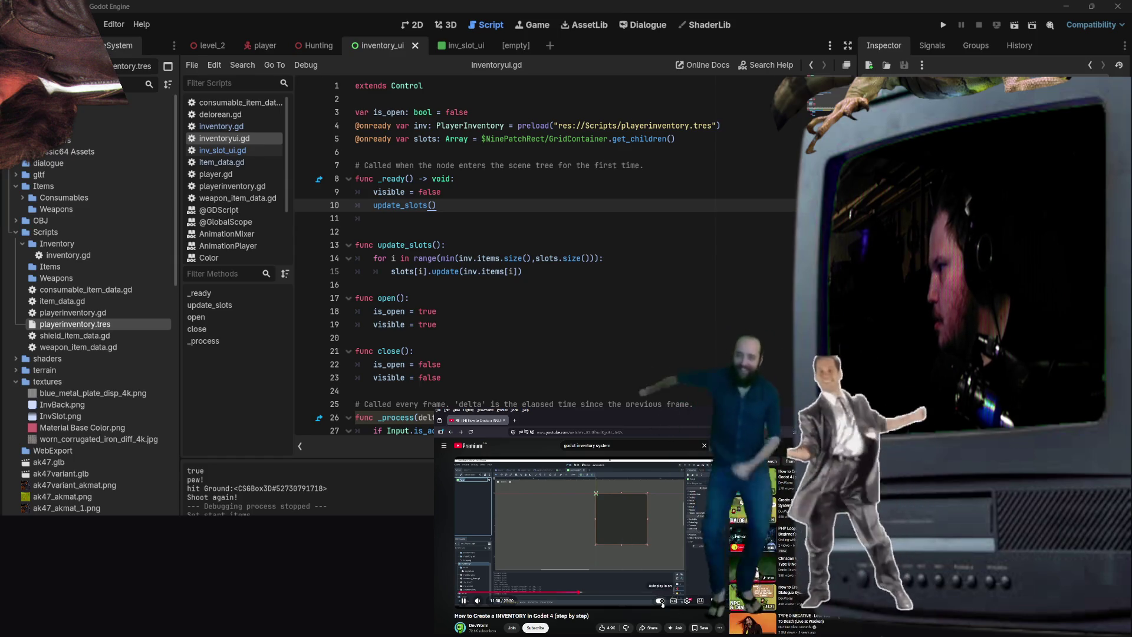
left_click(651, 592)
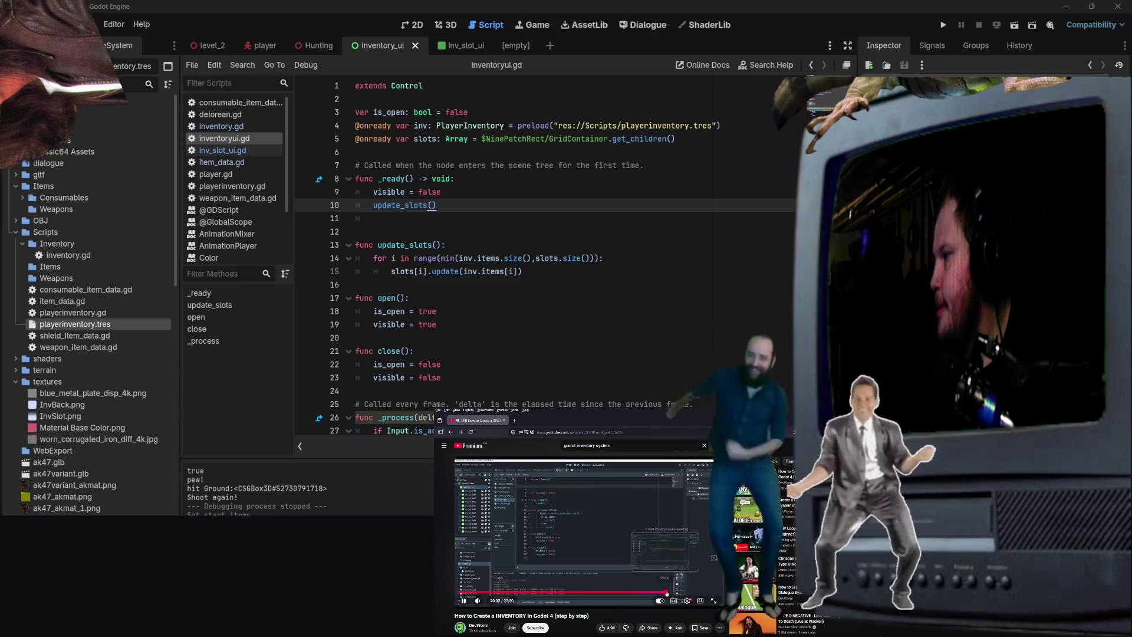
Toggle the 2D view and back to the script, then switch to the level_2 scene.
left_click(444, 28)
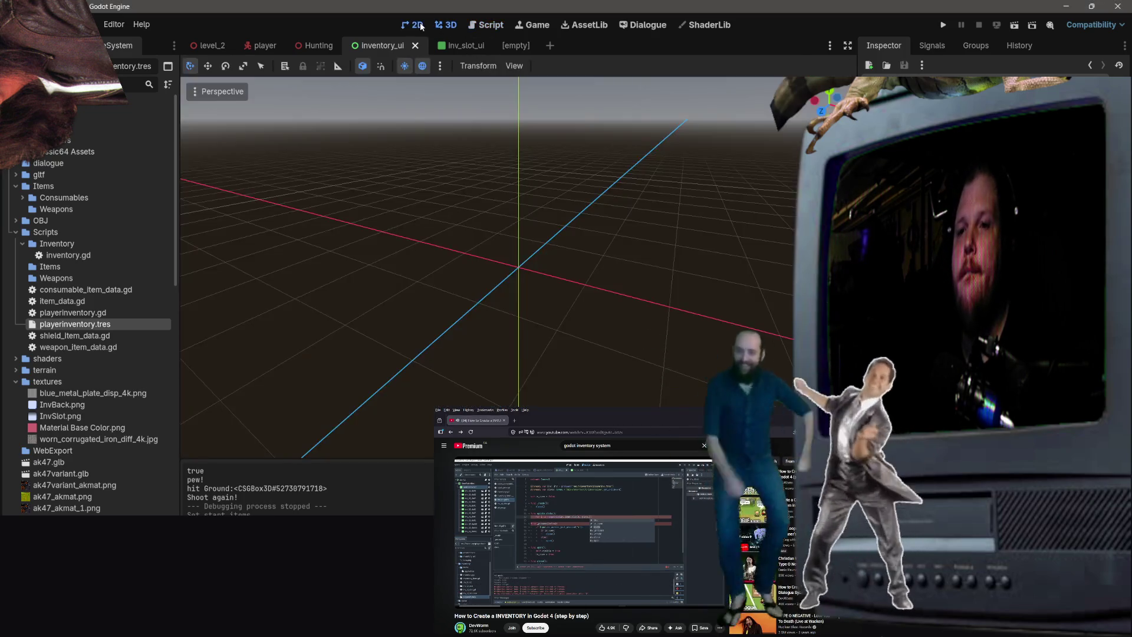
key("ctrl+F1")
left_click(491, 28)
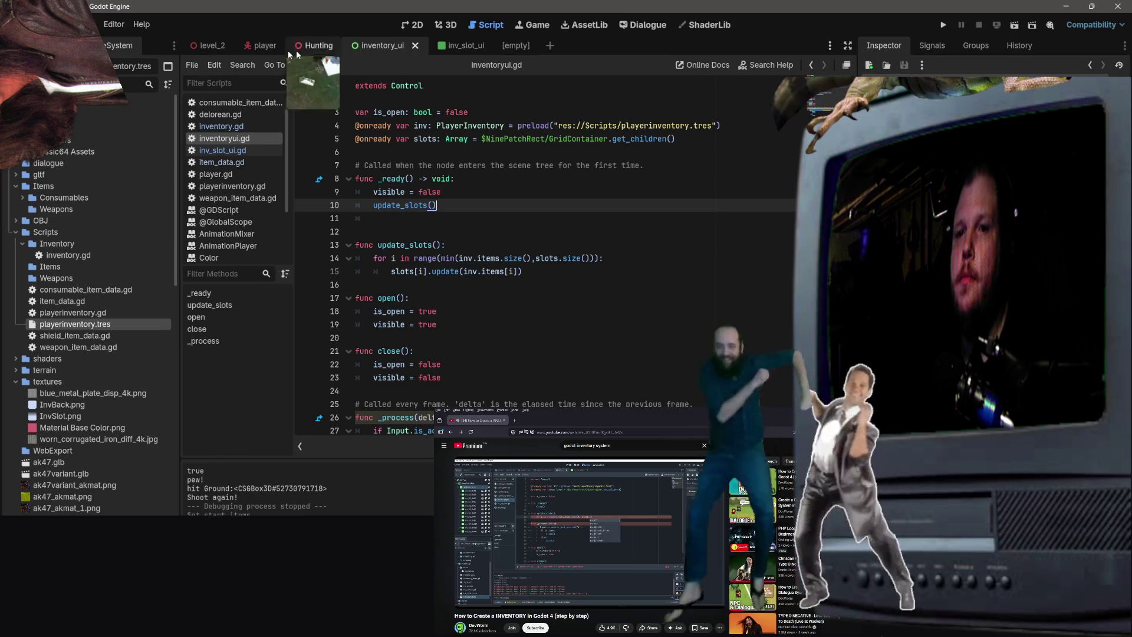
left_click(233, 49)
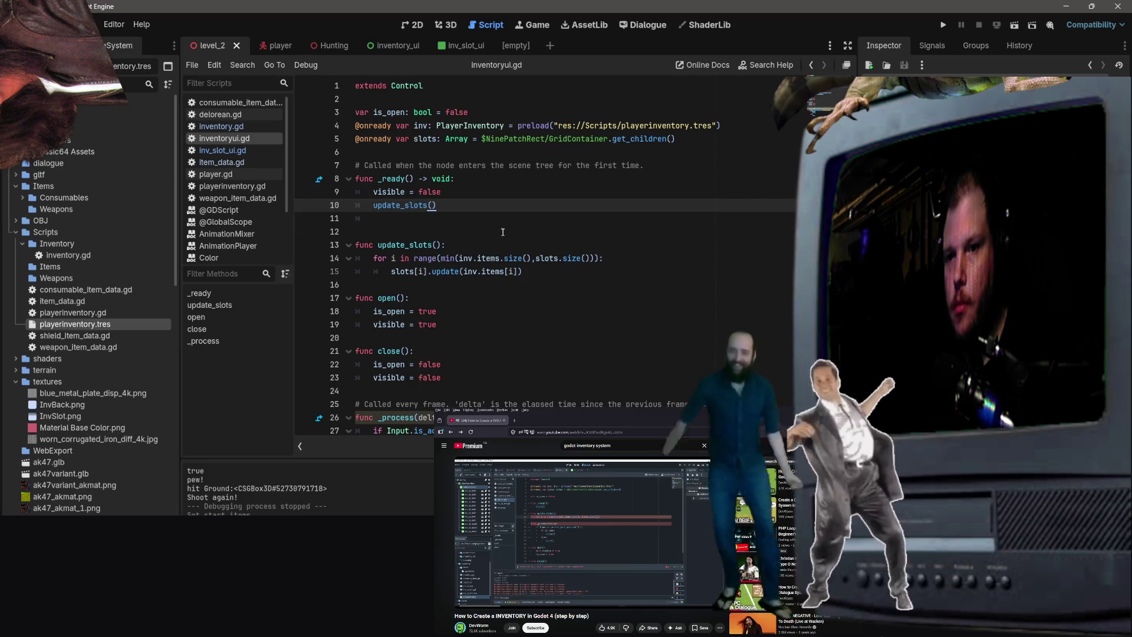
left_click(537, 231)
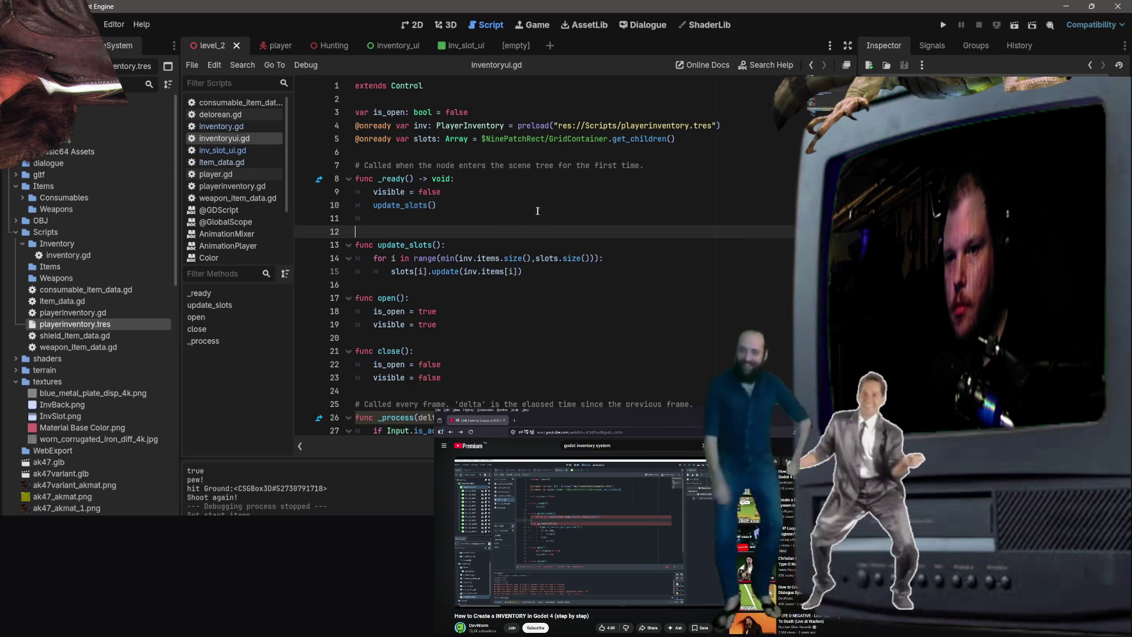
Run the level_2 scene and step the paused debugger into inv_slot_ui.gd.
left_click(1015, 28)
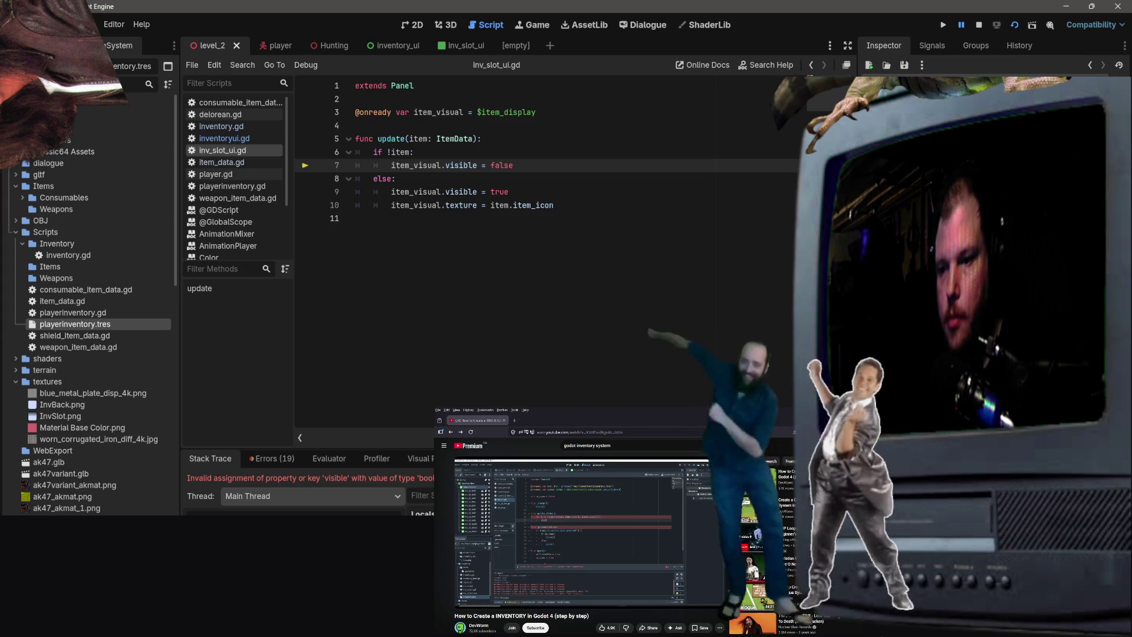
left_click(224, 138)
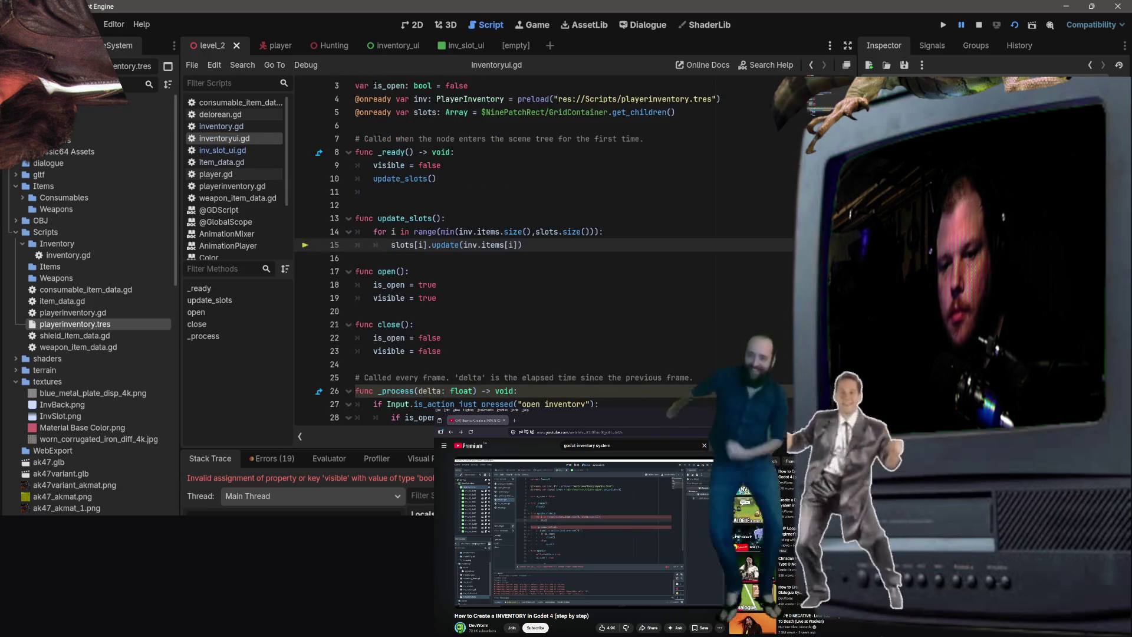
key("F11")
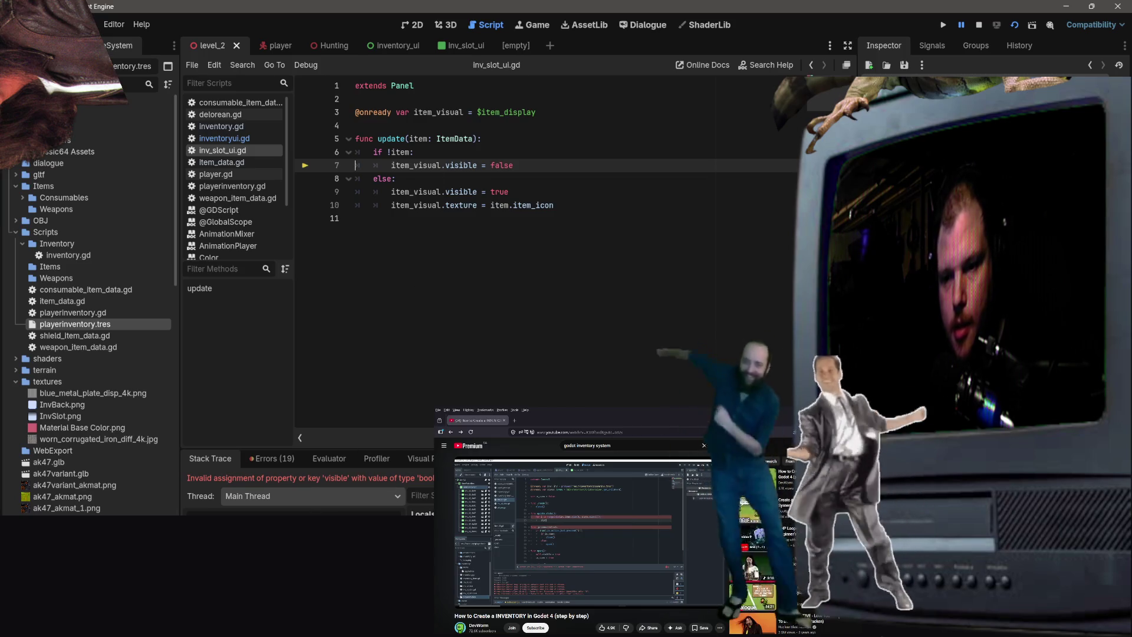
Step through the slot update again to reach the visible error on line 7.
key("F10")
key("F10")
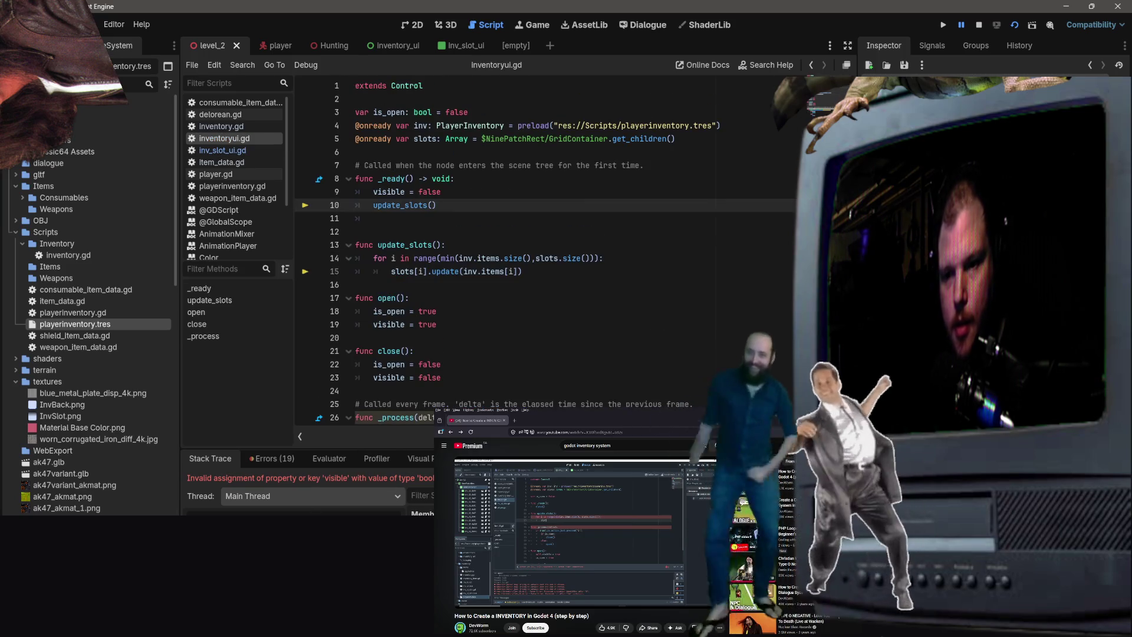
key("F10")
key("F10")
key("F10")
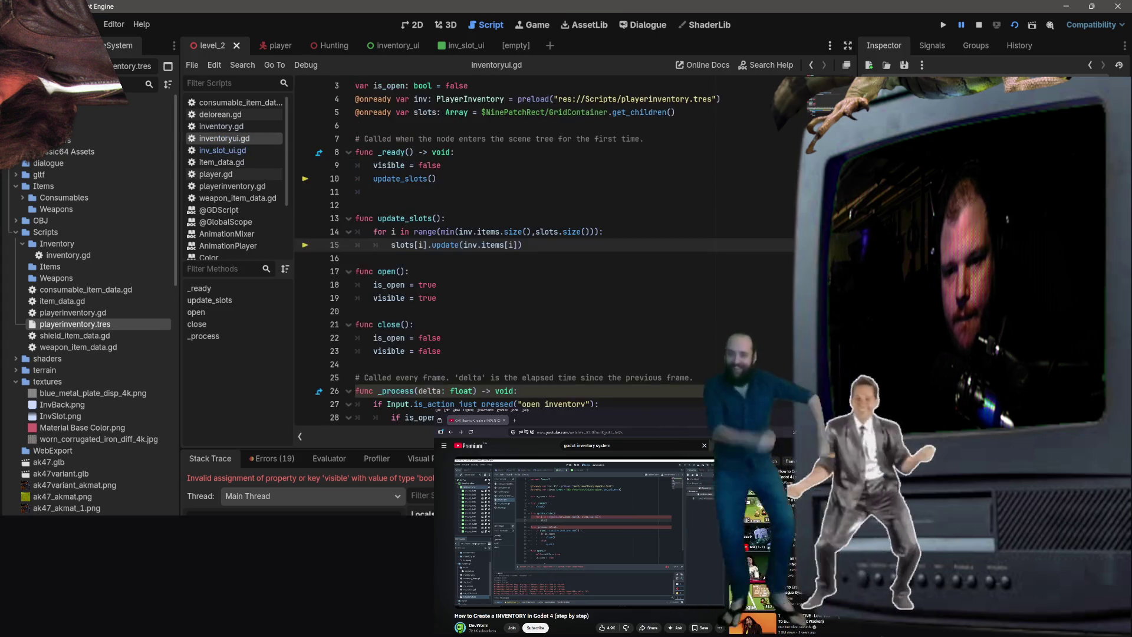
key("F10")
key("F10")
key("F10")
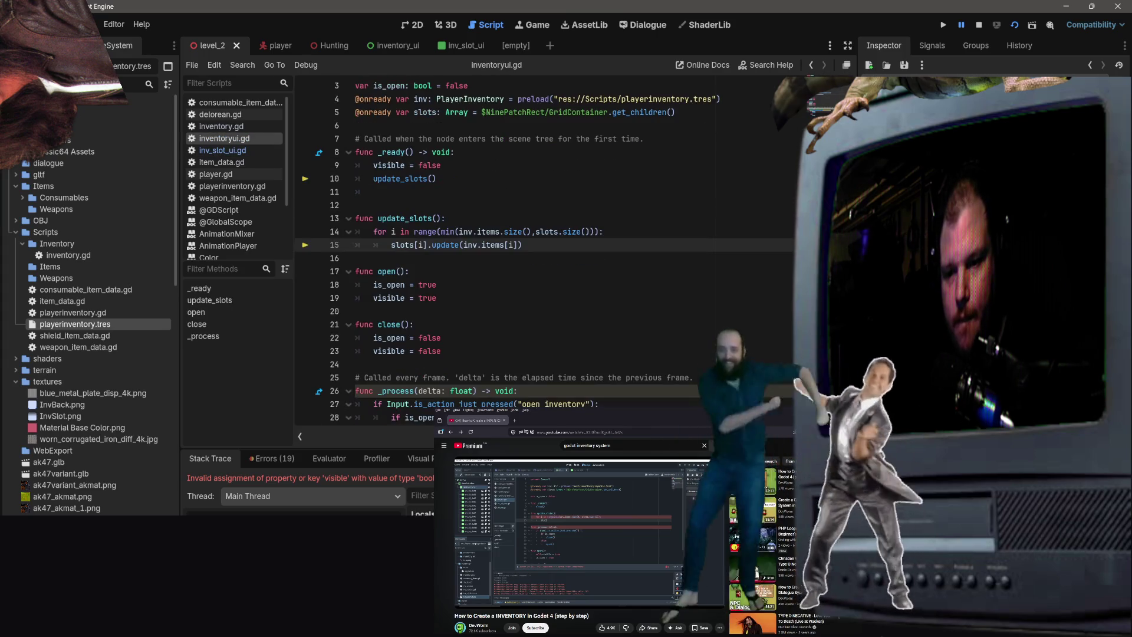
key("F11")
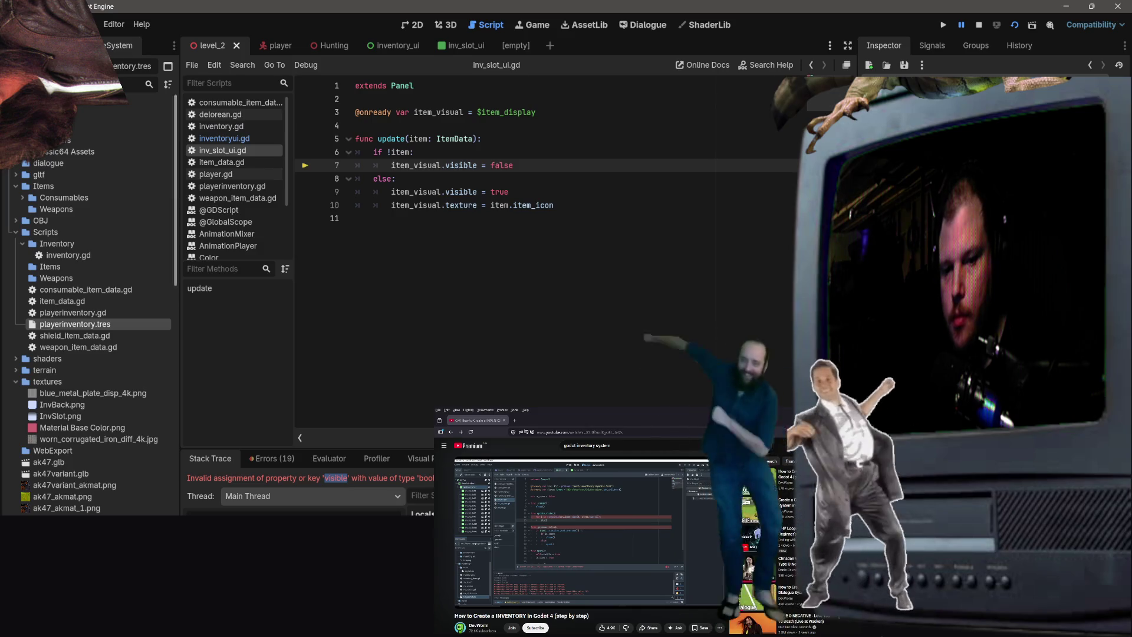
key("alt+Tab")
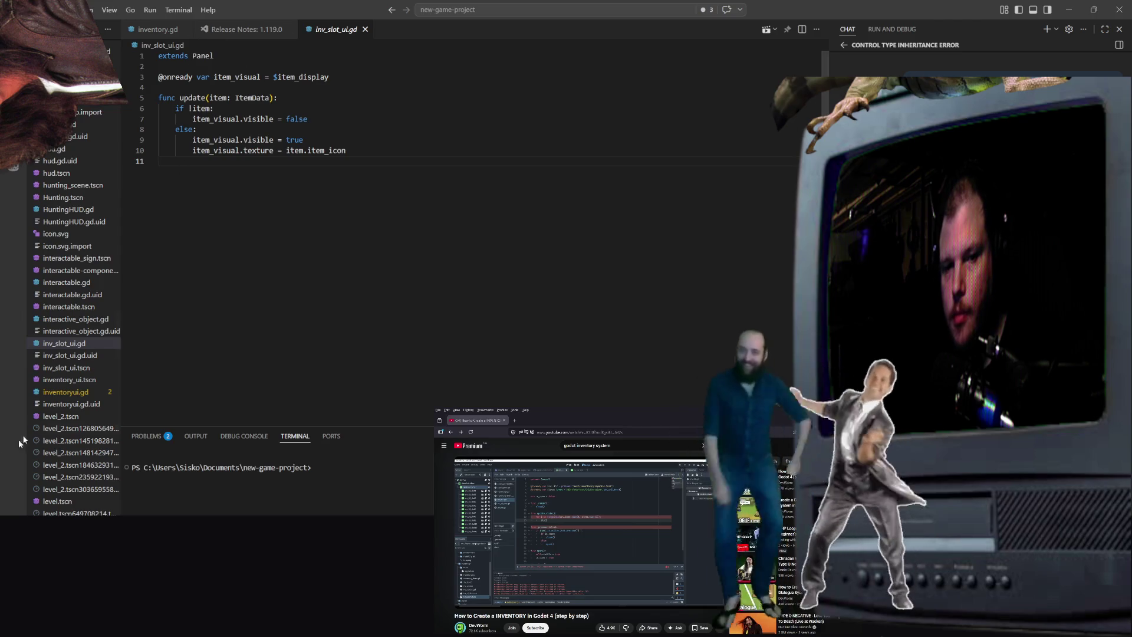
Open inventoryui.gd from the VS Code Explorer, then minimize VS Code.
left_click(65, 391)
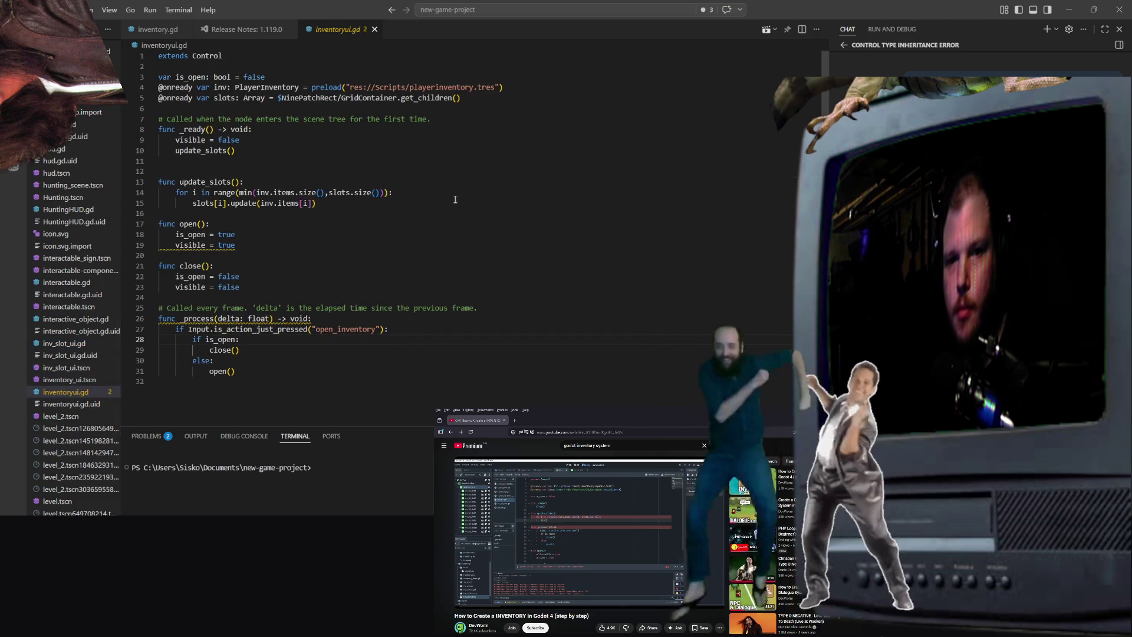
left_click(1077, 10)
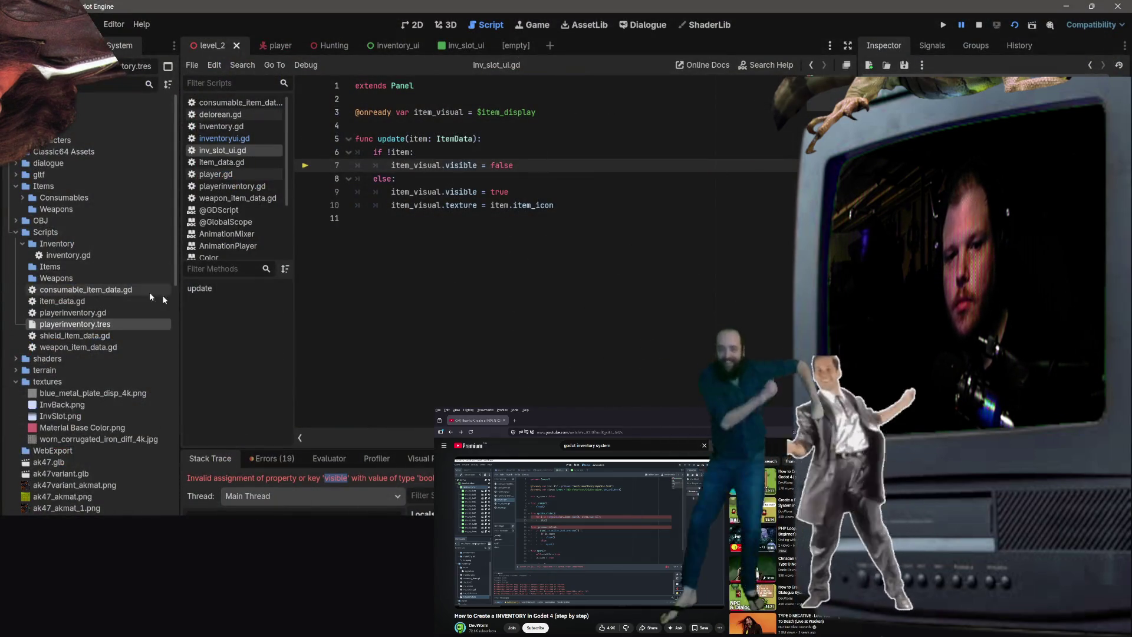
Scroll the FileSystem dock, deselect the error text, and switch back to VS Code.
scroll(123, 477, "down", 5)
left_click(408, 256)
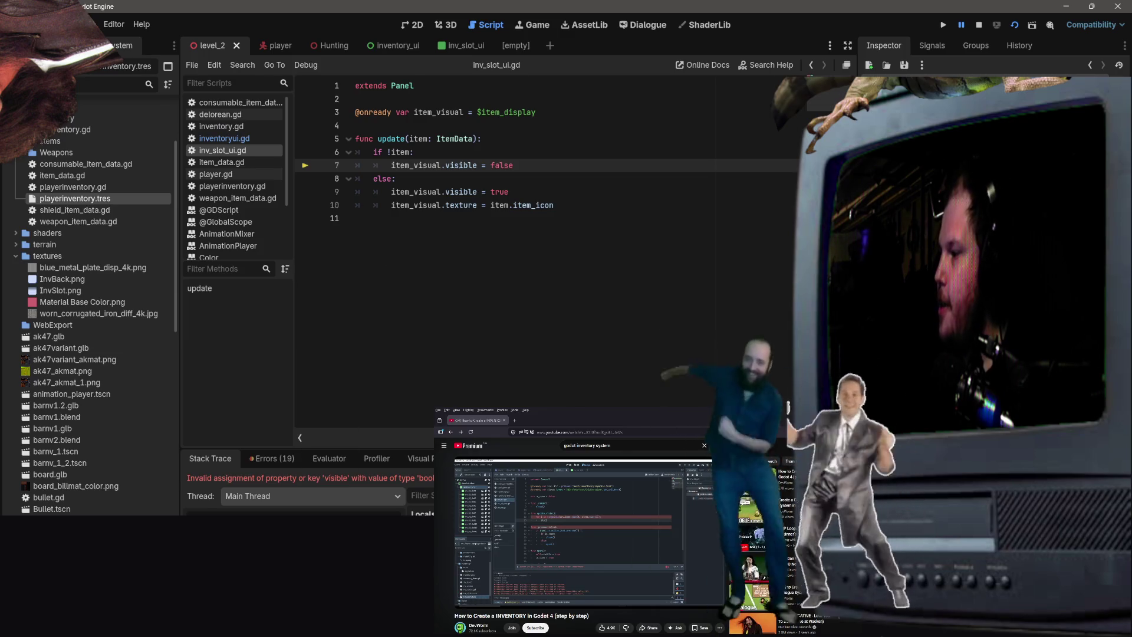
key("alt+Tab")
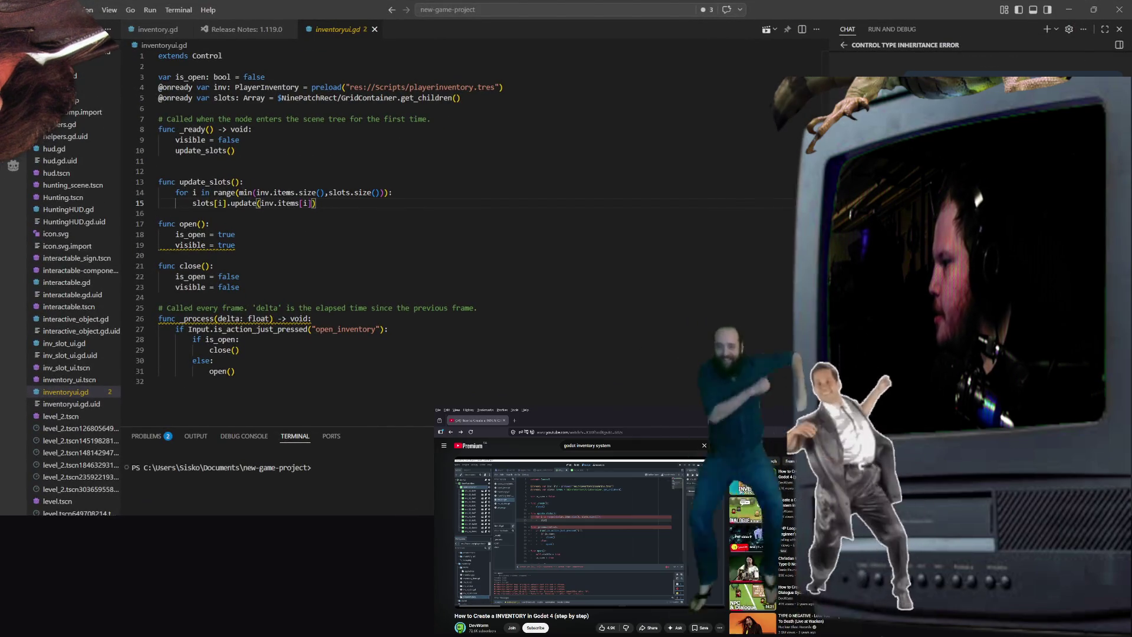
Rename _process's delta parameter on line 26 to _delta.
key("alt+Tab")
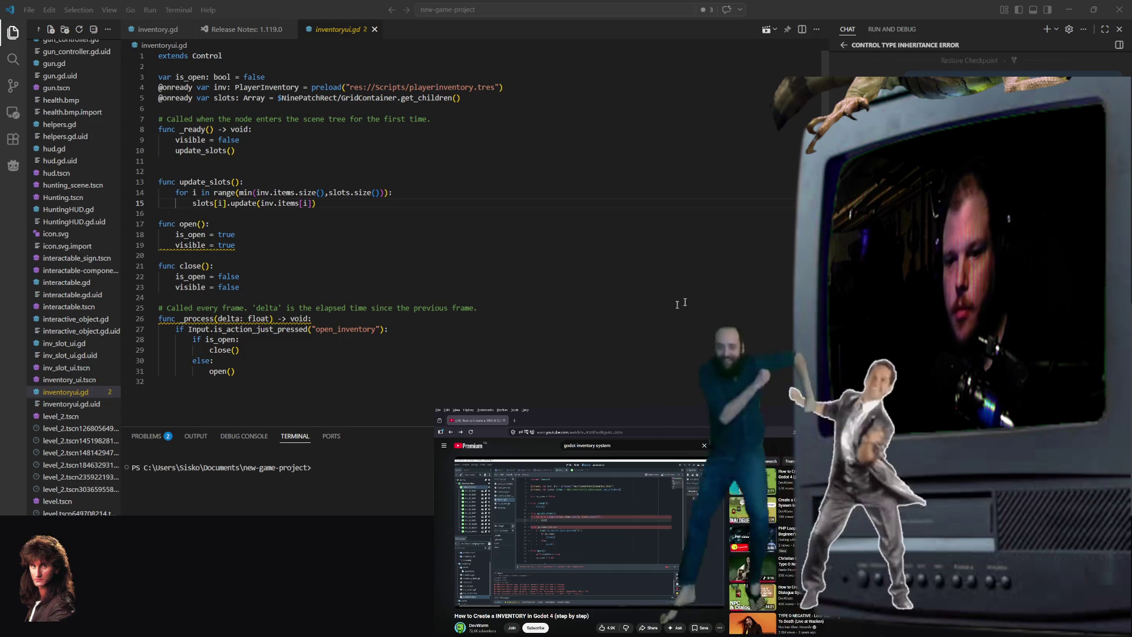
left_click(660, 309)
left_click(309, 319)
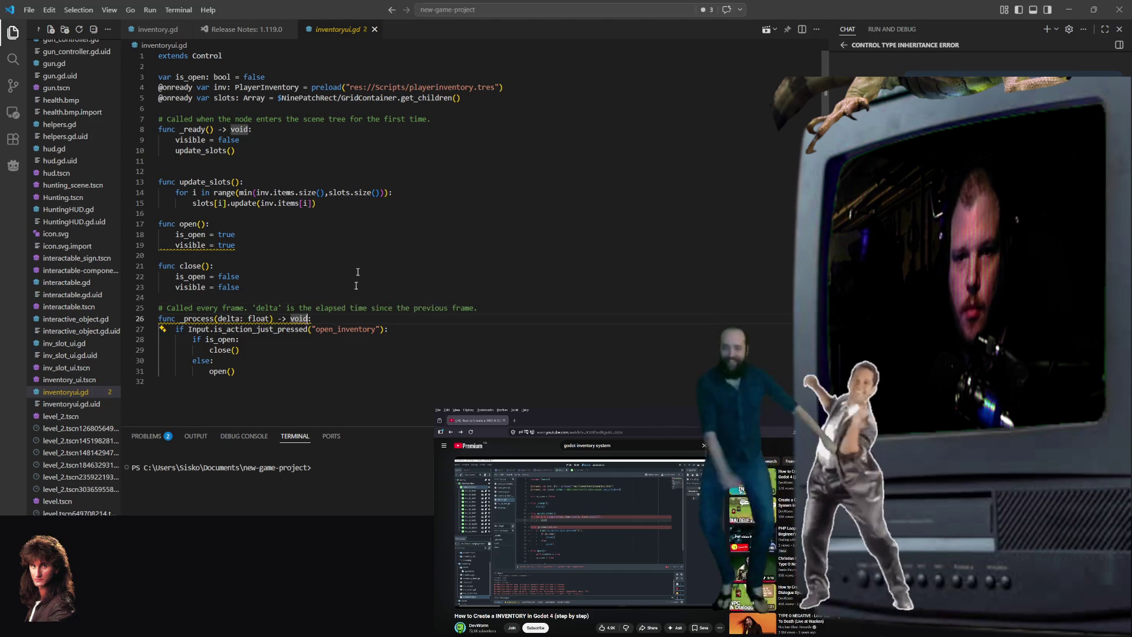
mouse_move(214, 251)
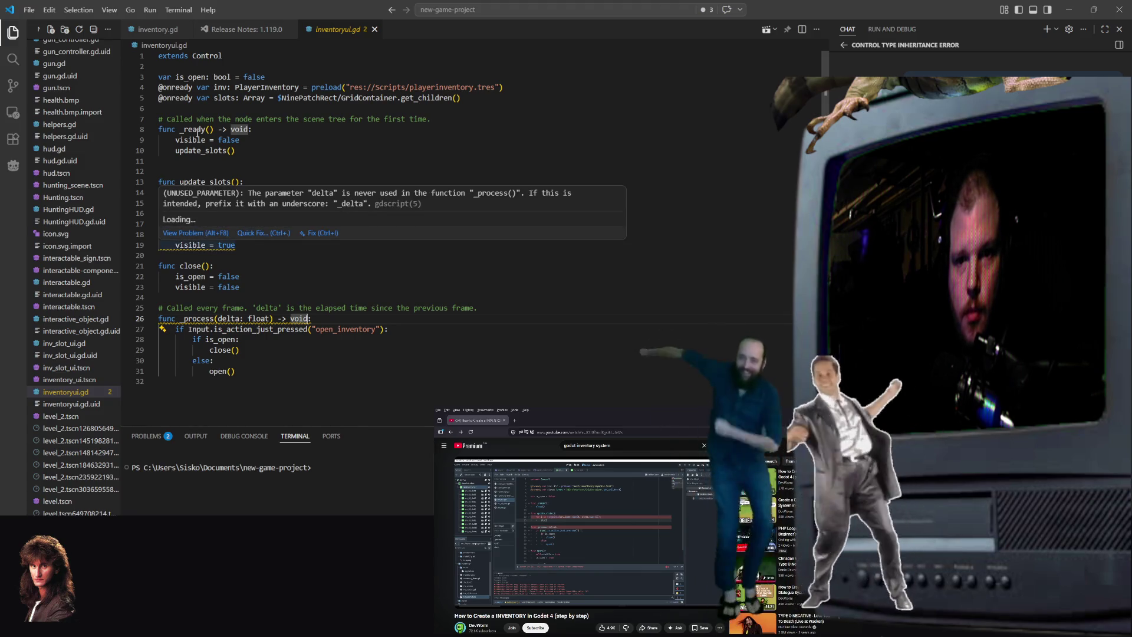
left_click(220, 319)
type("_")
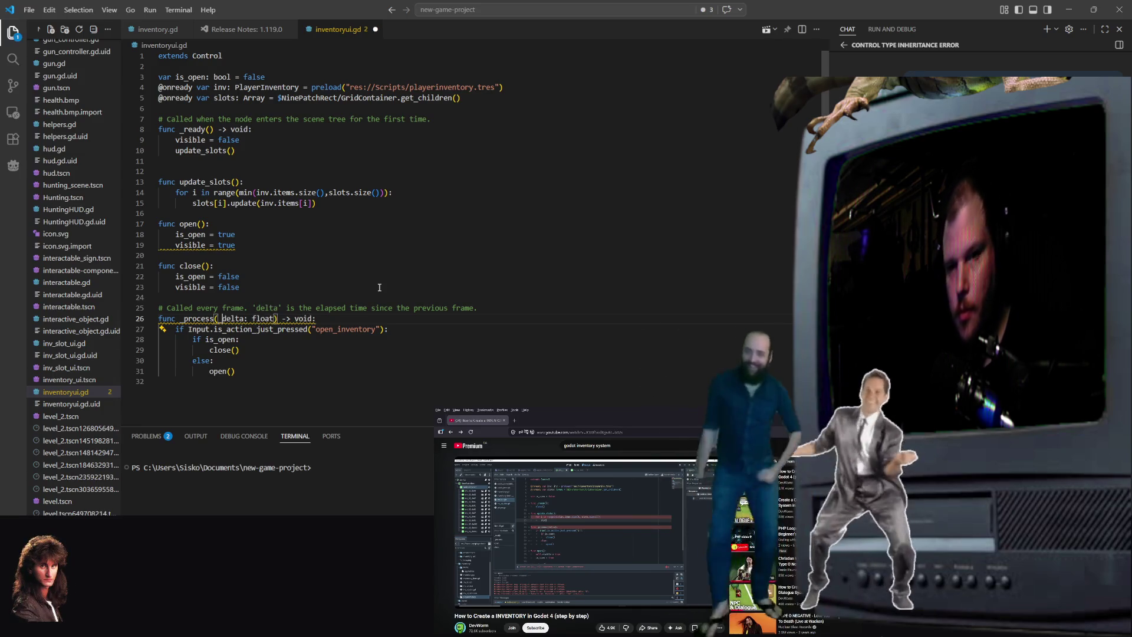
Read the warning on visible in open(), then glance at inv_slot_ui.gd and return.
left_click(306, 265)
mouse_move(196, 243)
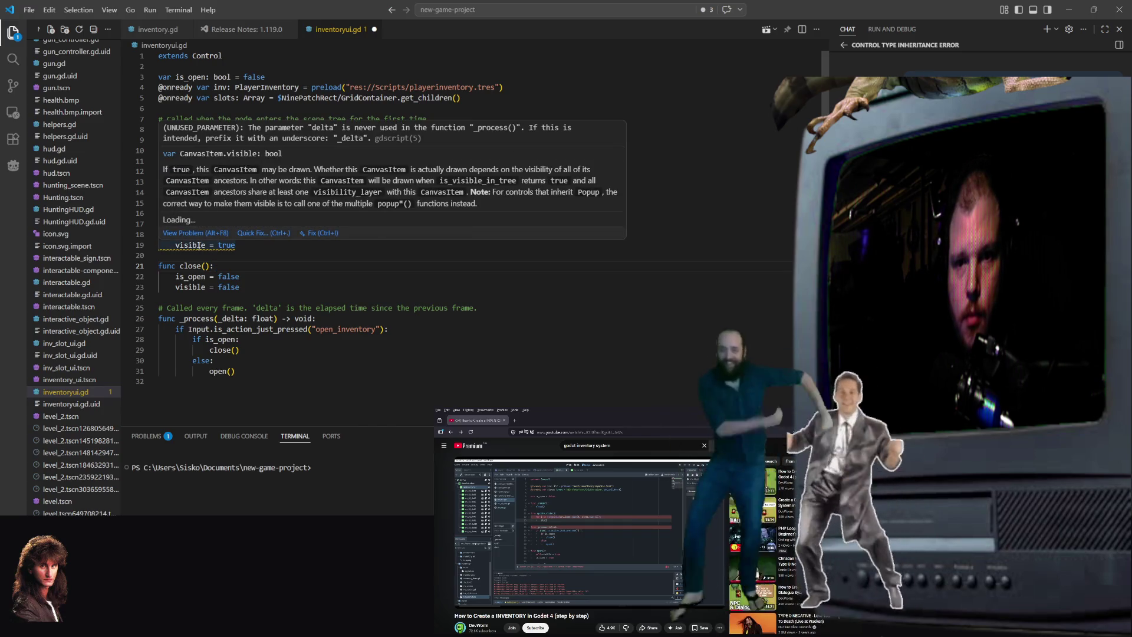
left_click(450, 276)
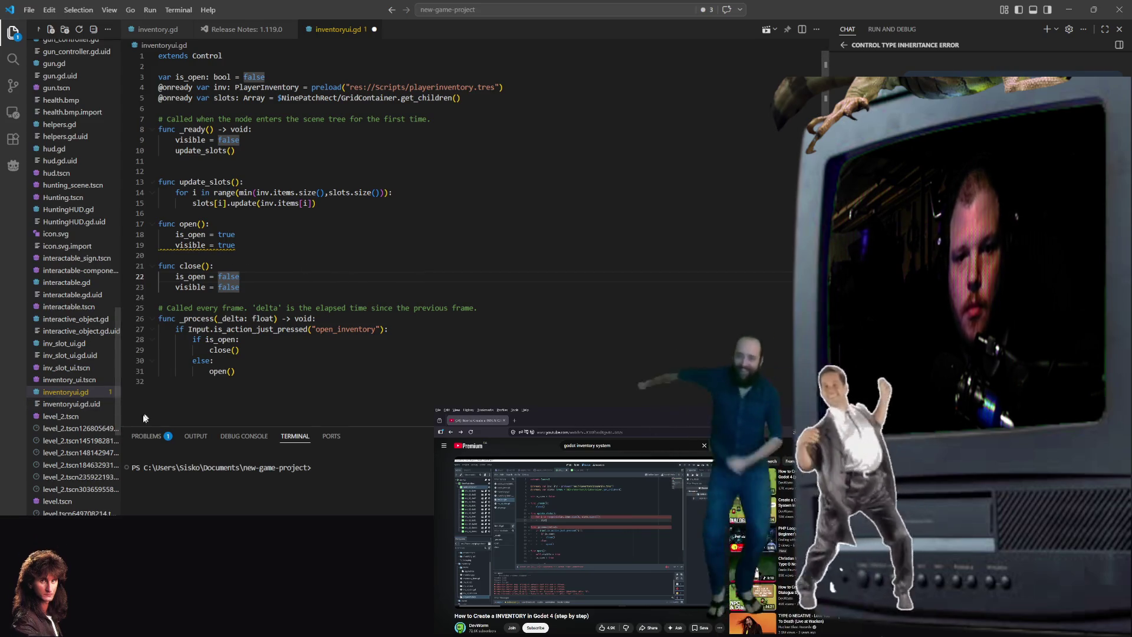
left_click(83, 347)
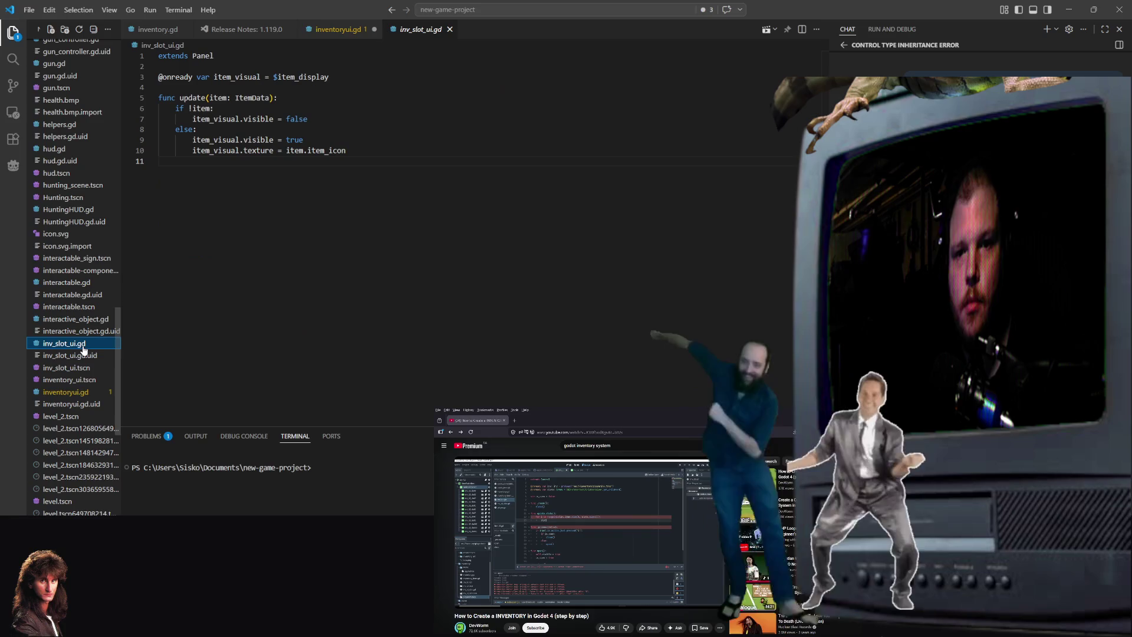
left_click(83, 394)
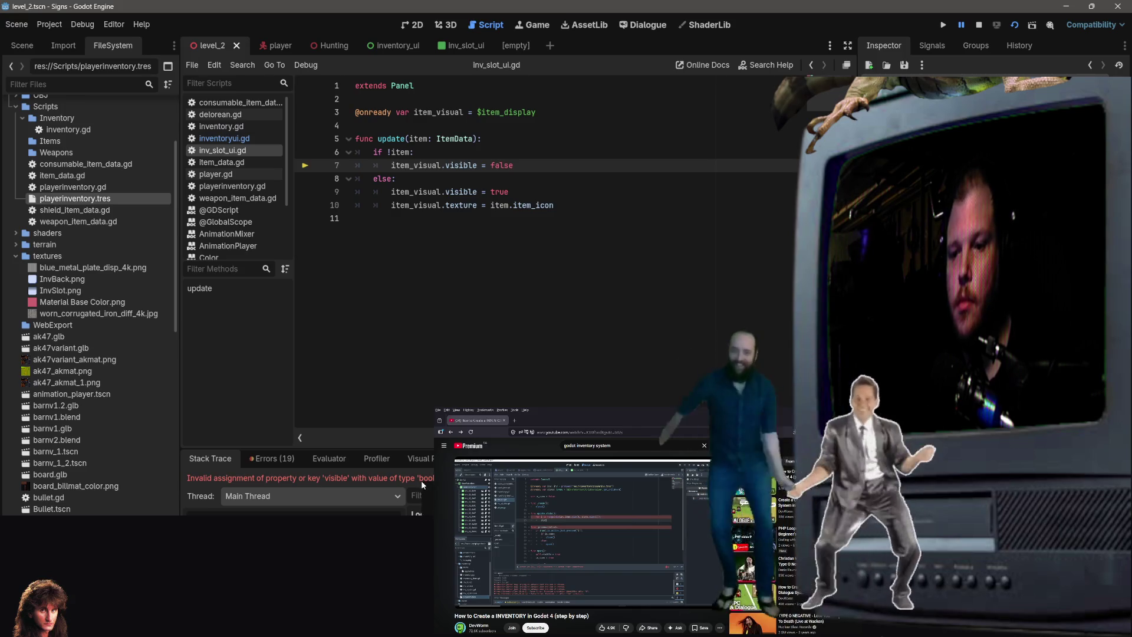
Inspect the invalid visible assignment error and thread list, then show the inv_slot_ui scene.
left_click(362, 480)
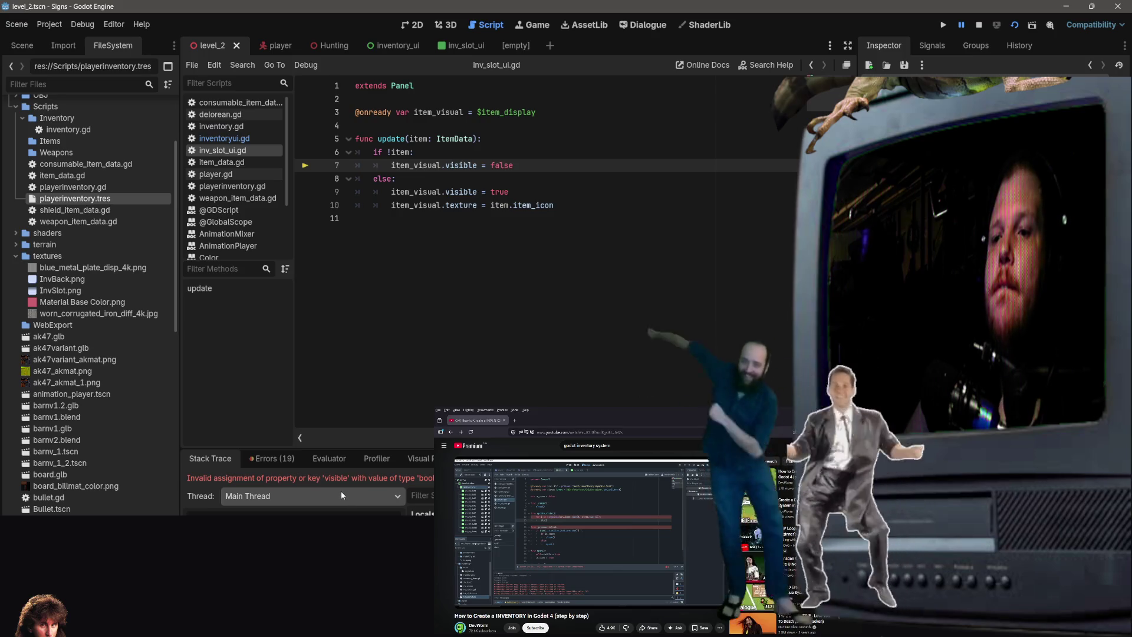
left_click(301, 494)
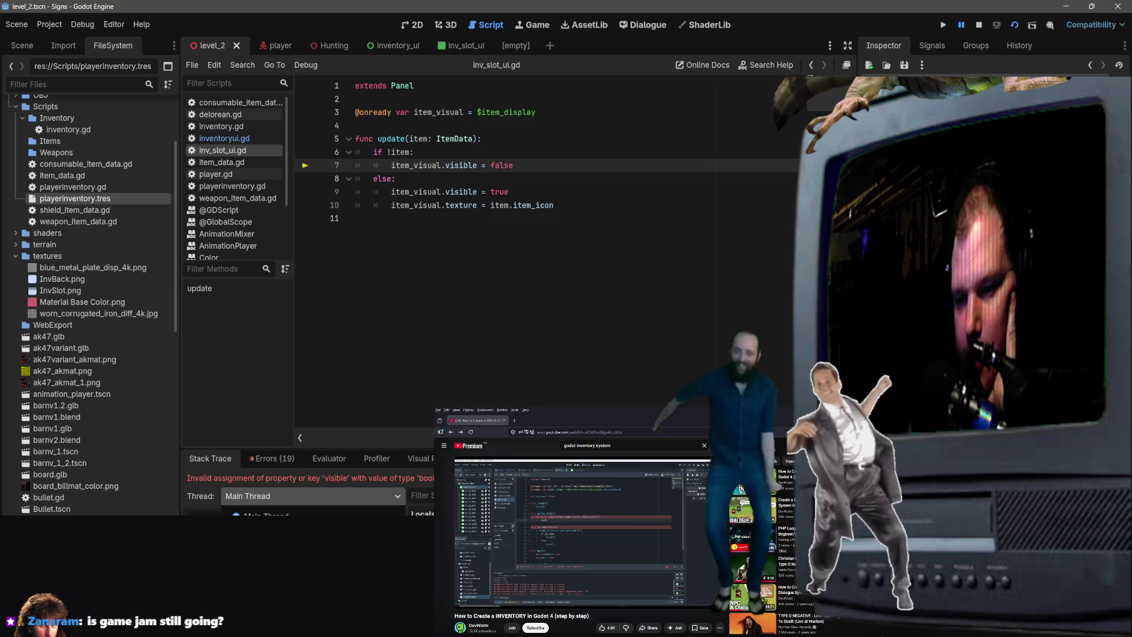
left_click(271, 513)
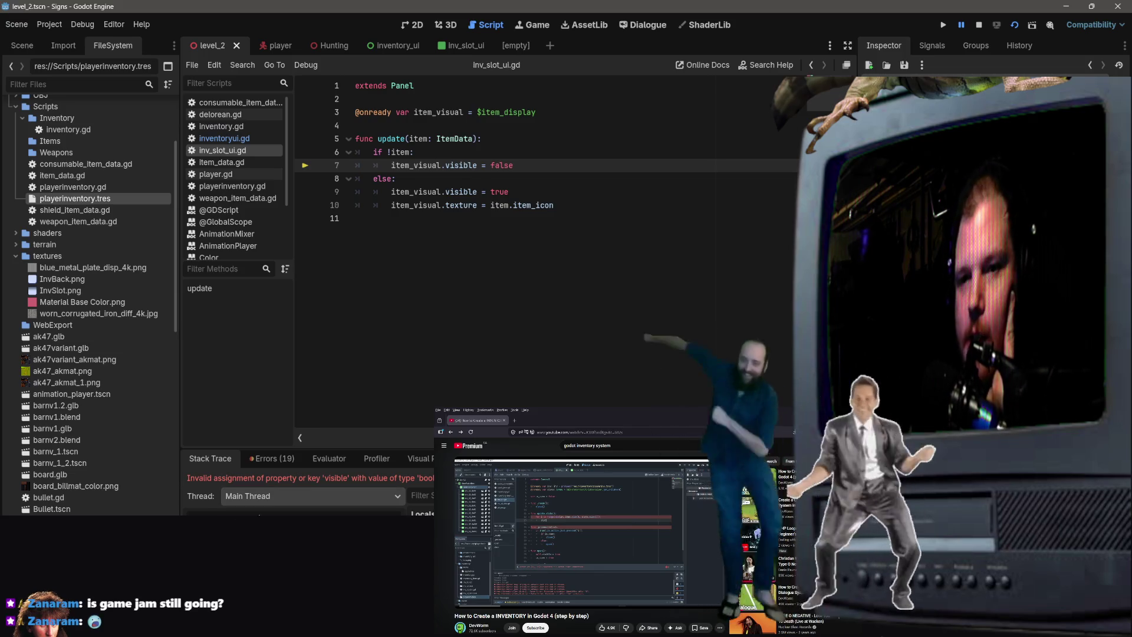
left_click(459, 45)
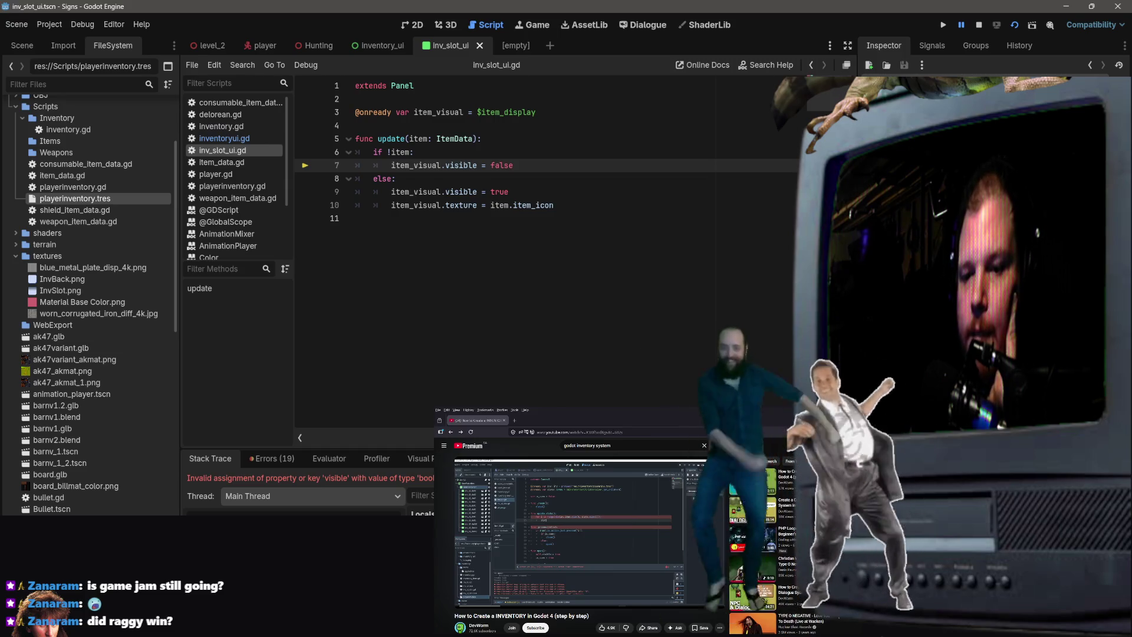
Step from the slots update call on line 15 into the slot's update function.
left_click(224, 138)
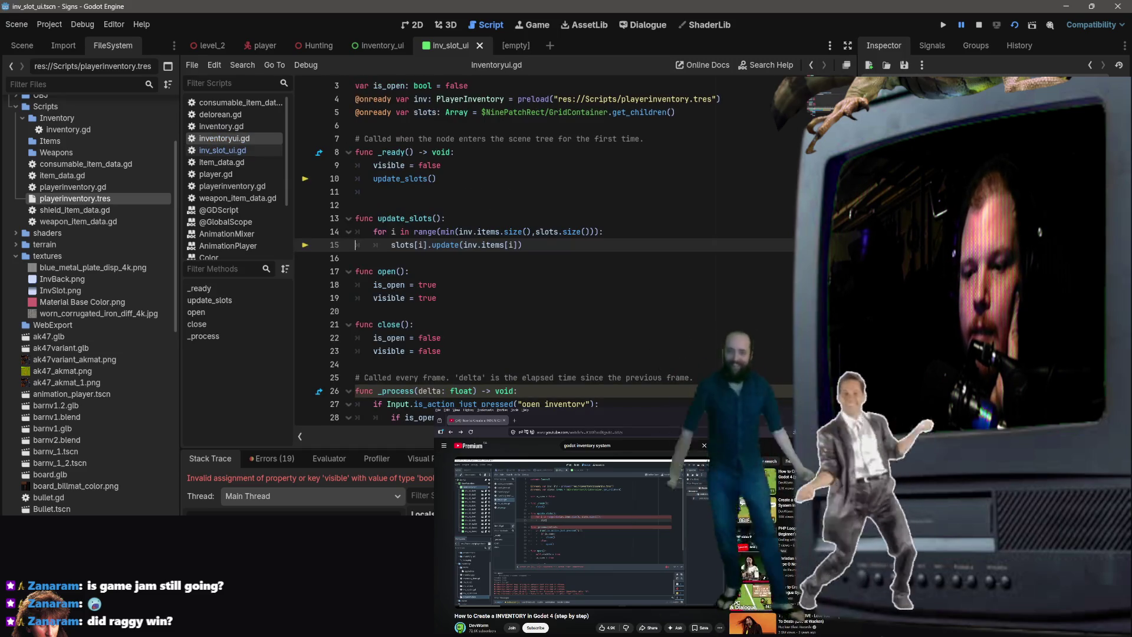
scroll(530, 247, "up", 1)
scroll(531, 247, "down", 1)
left_click(413, 245)
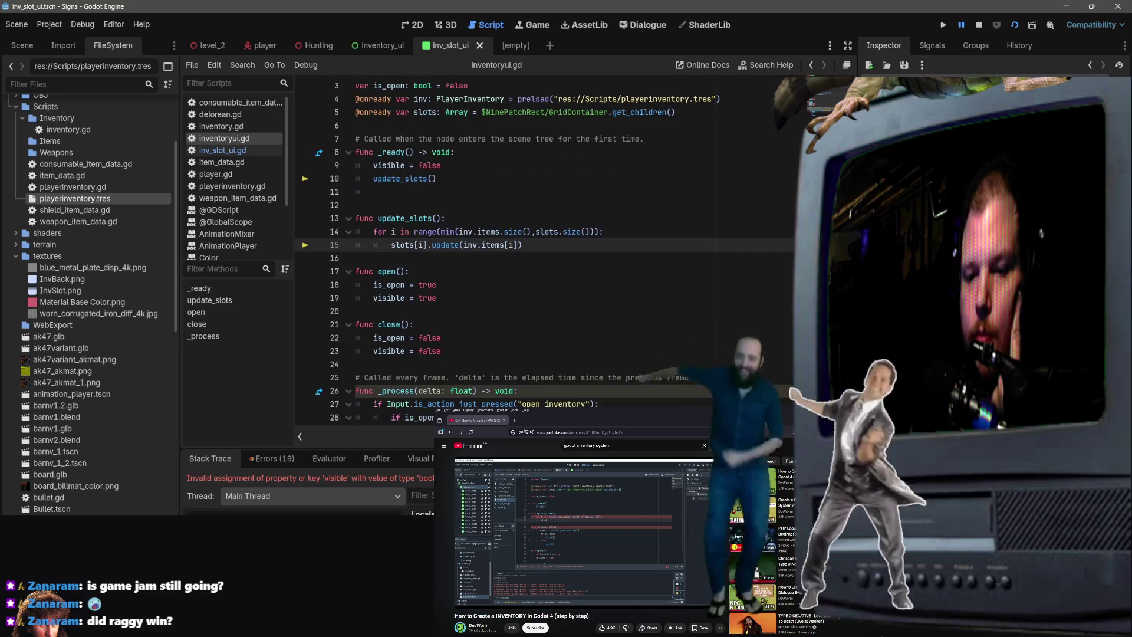
key("F11")
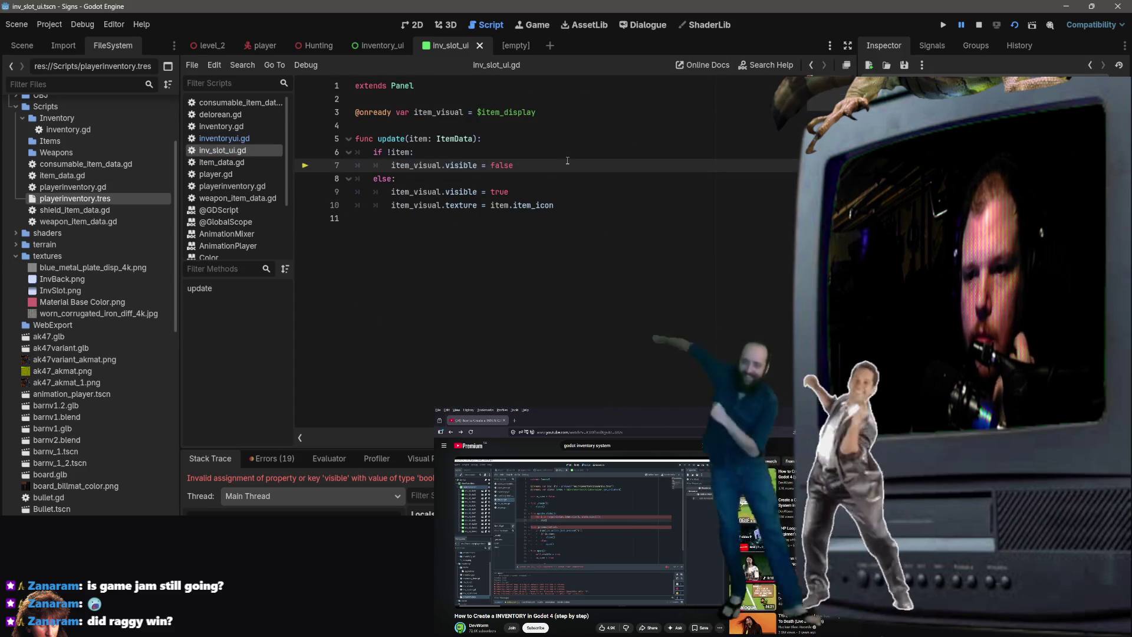
Change 'if !item:' to 'if not item:', replace line 7 with 'return', and stop debugging.
left_click(392, 152)
key("BackSpace")
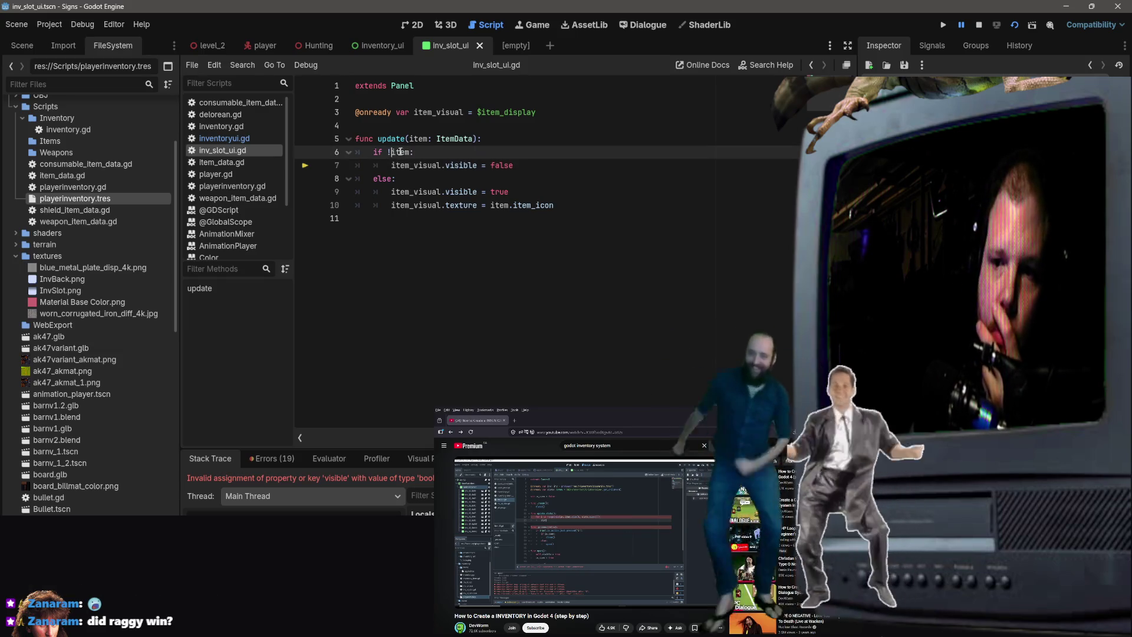
type("not")
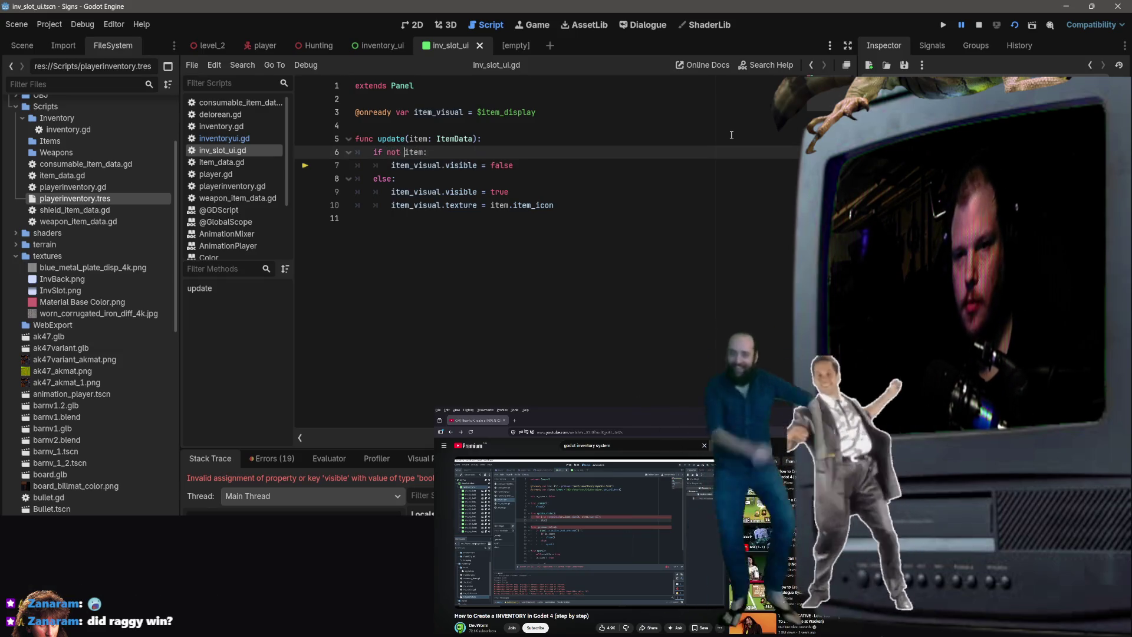
left_click(554, 179)
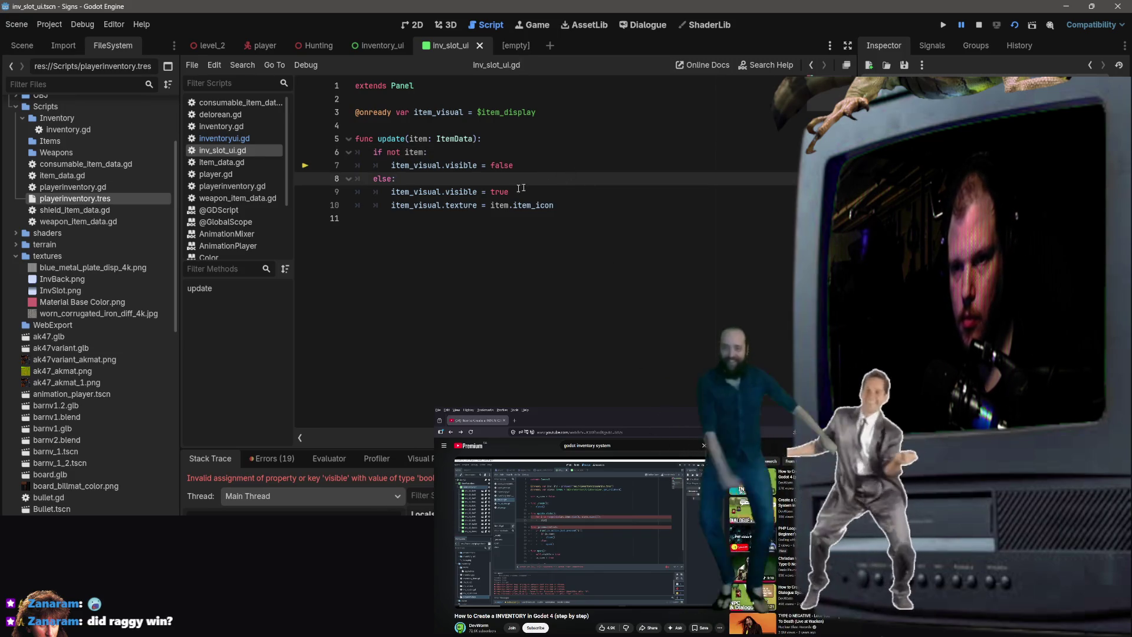
left_click(551, 166)
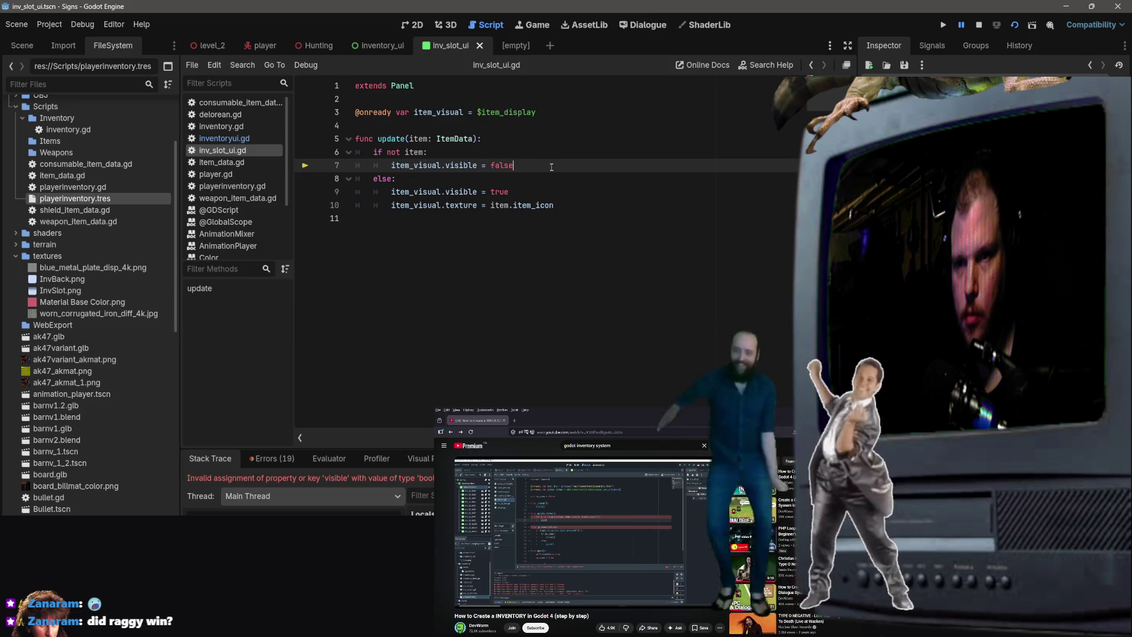
left_click_drag(551, 167, 391, 168)
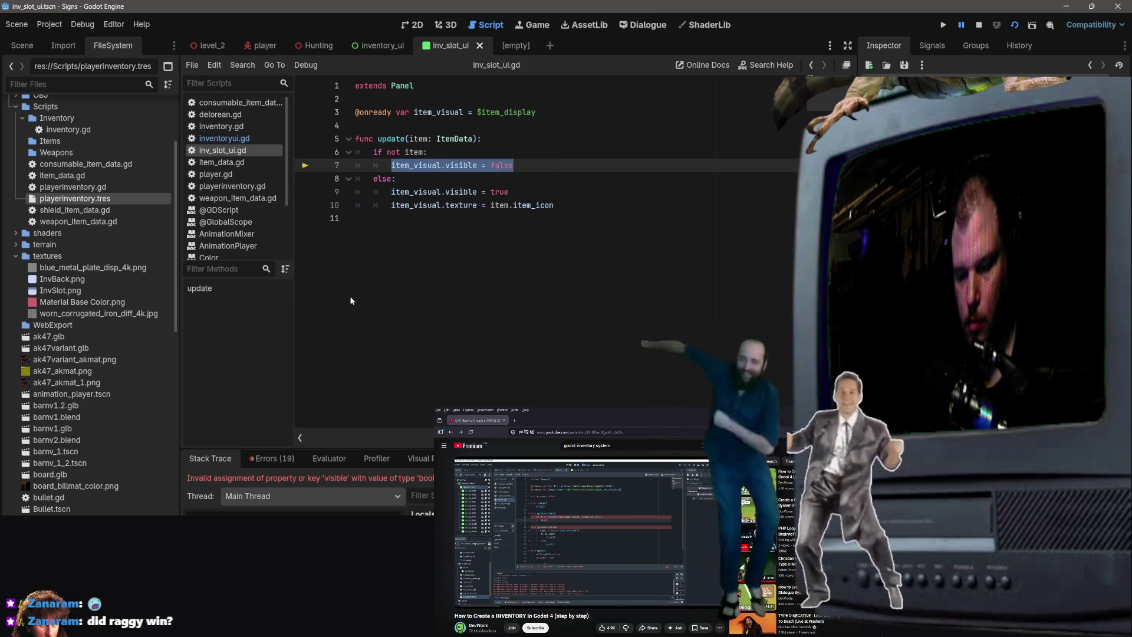
type("return")
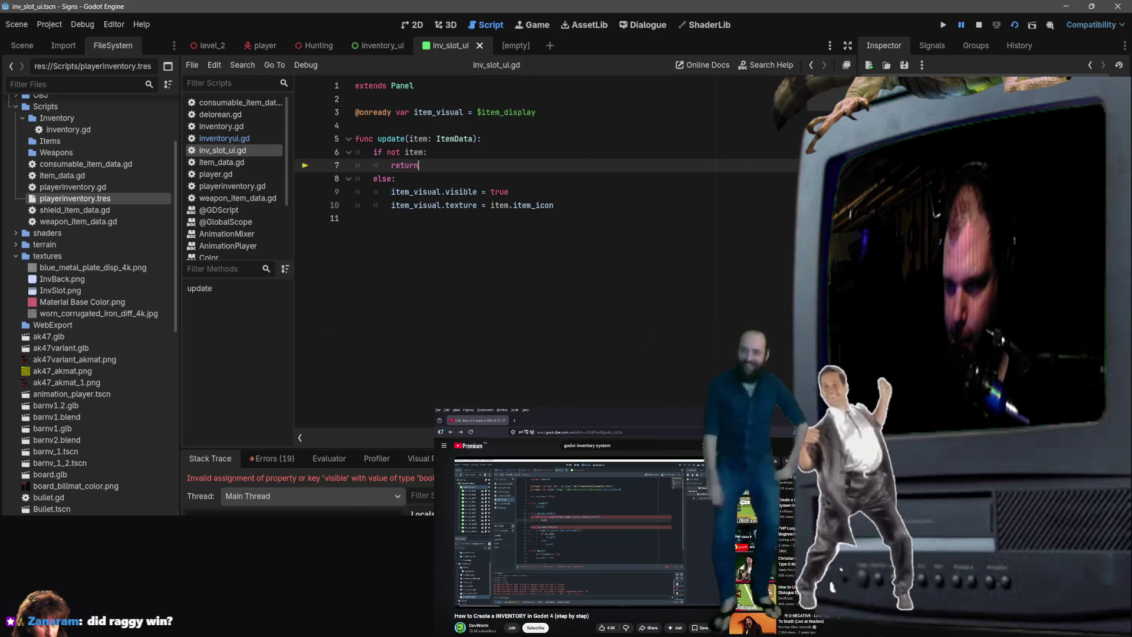
left_click(980, 25)
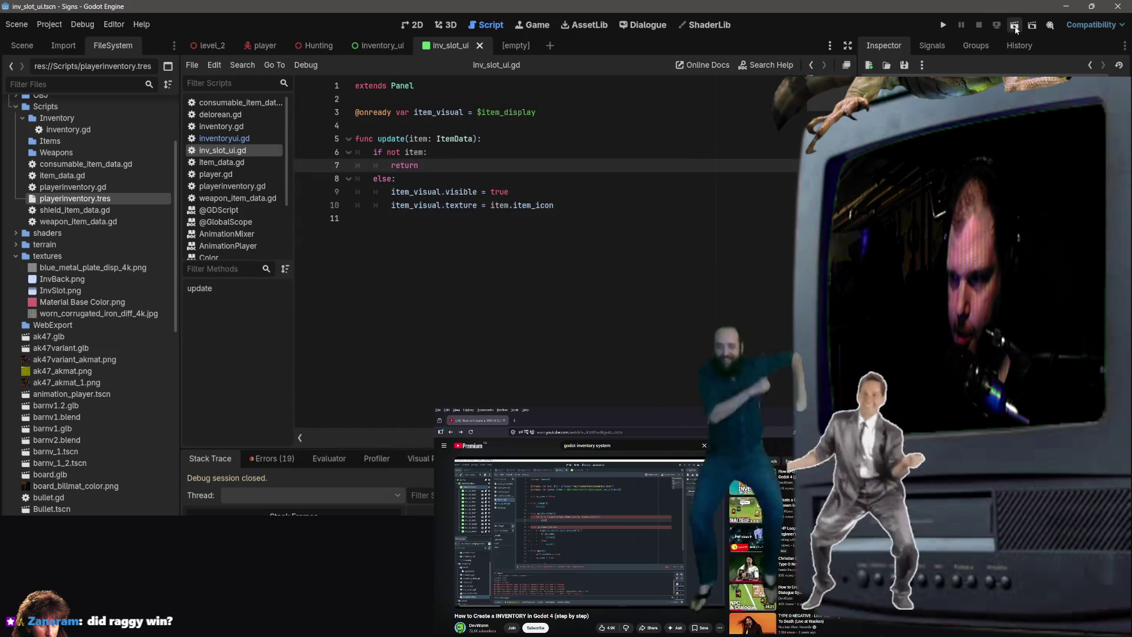
Rerun the game from level_2, which now halts at line 9's visible = true assignment.
left_click(1015, 26)
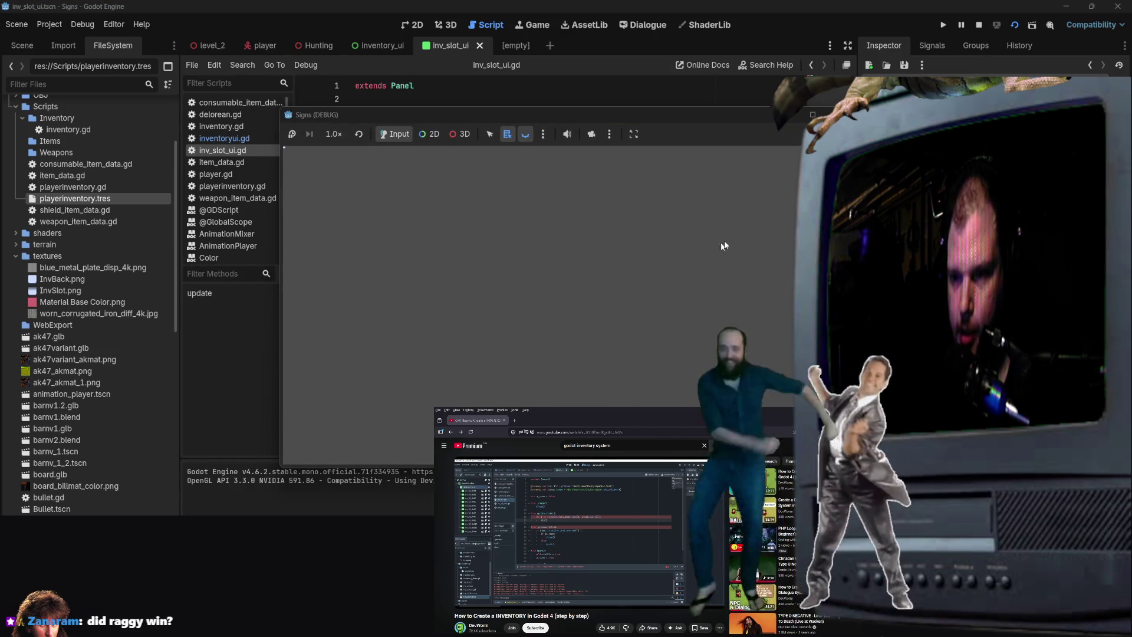
key("F8")
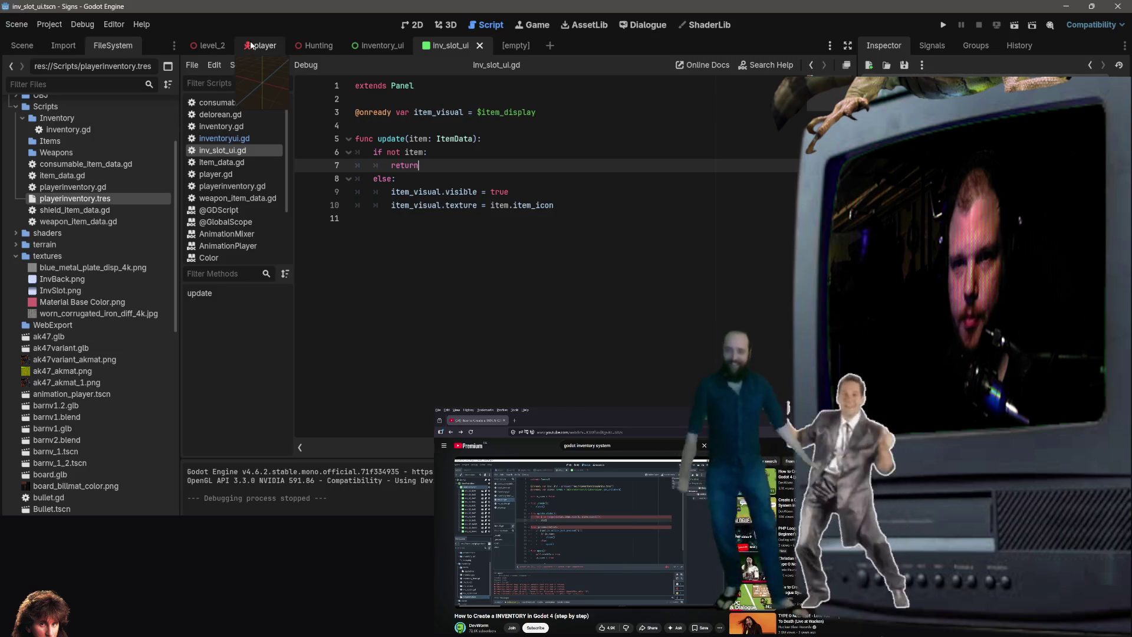
left_click(206, 47)
left_click(1015, 25)
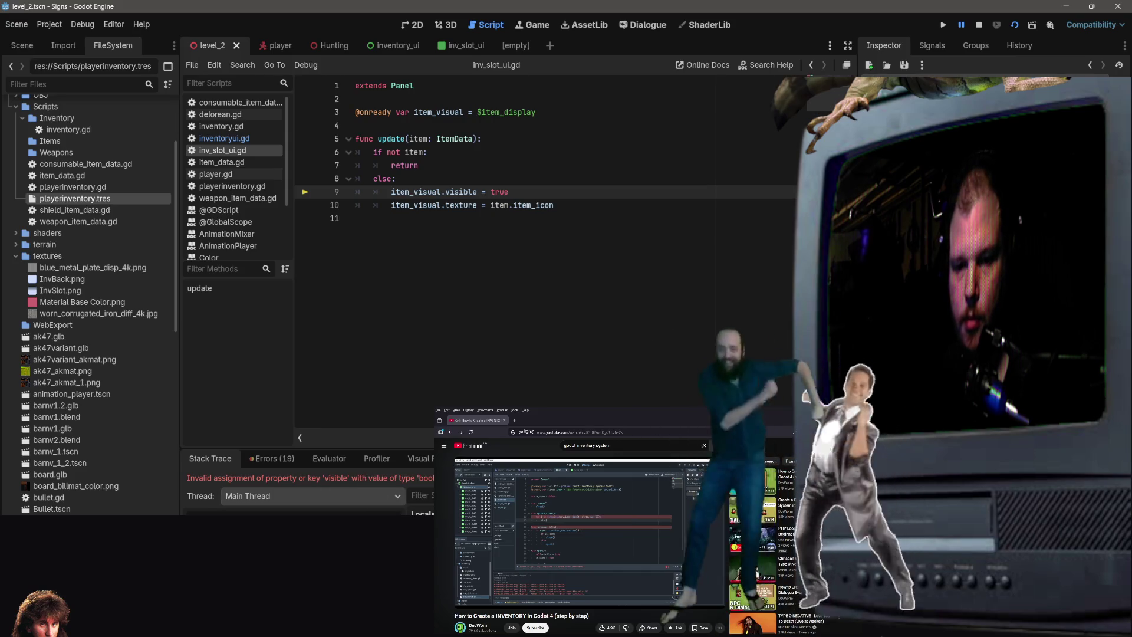
key("alt+Tab")
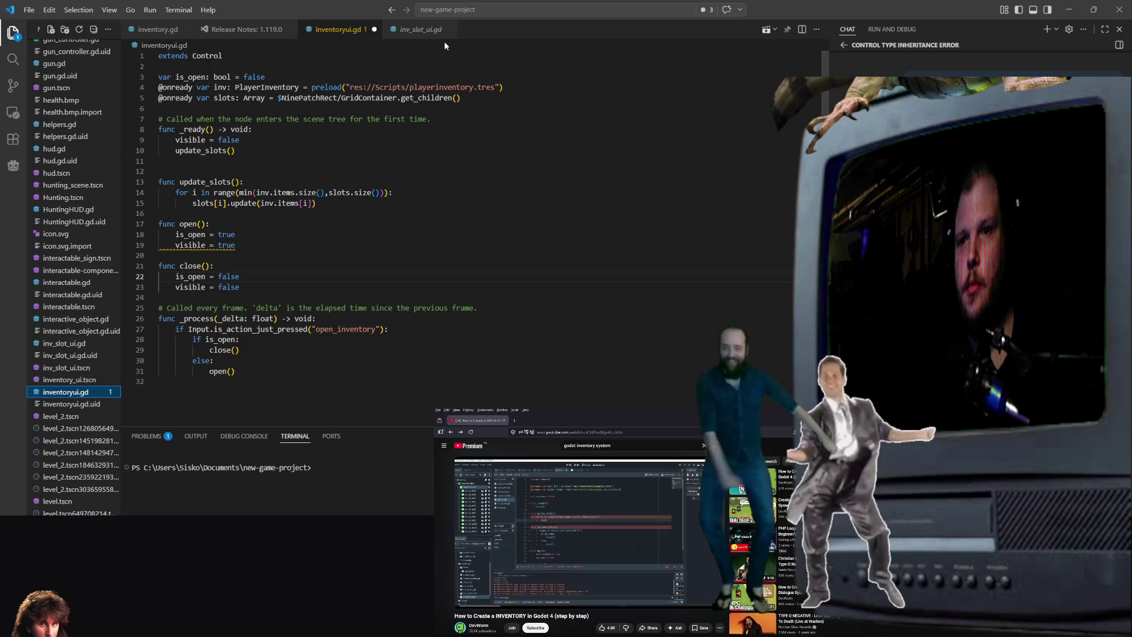
Bind item_visual on line 3 to $Sprite2D/item_visual and check the change in Godot.
left_click(421, 29)
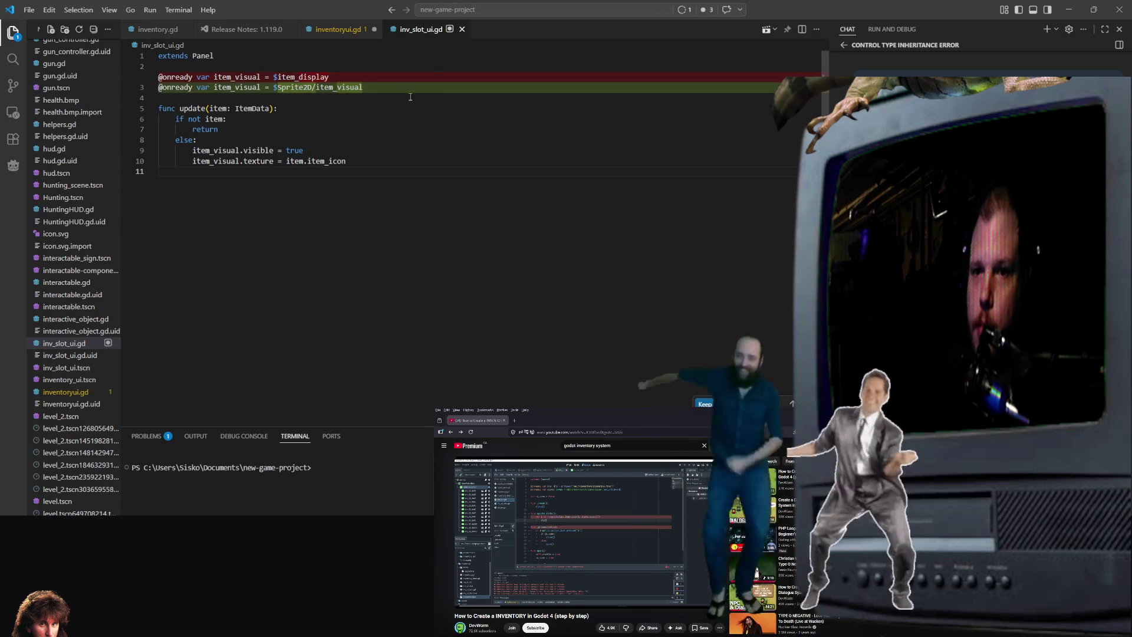
left_click(1068, 10)
left_click(562, 176)
mouse_move(479, 151)
left_mouse_down()
mouse_move(413, 165)
mouse_move(401, 138)
left_mouse_up()
left_click(555, 112)
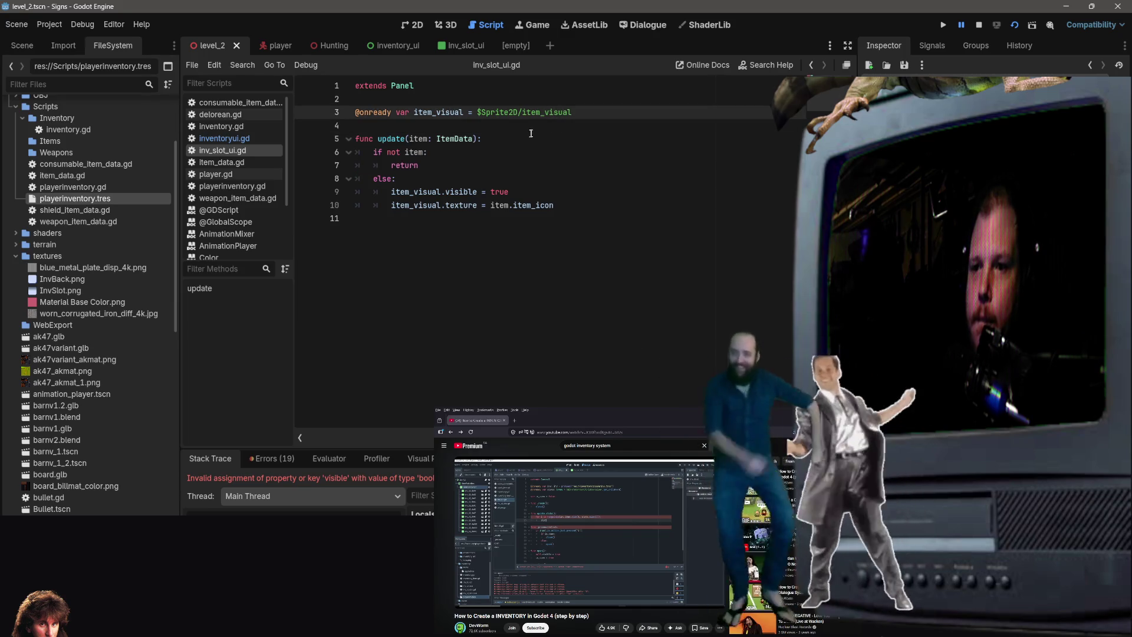
Check that the inv_slot_ui tree has Sprite2D with an item_visual child, then return to VS Code.
left_click(480, 40)
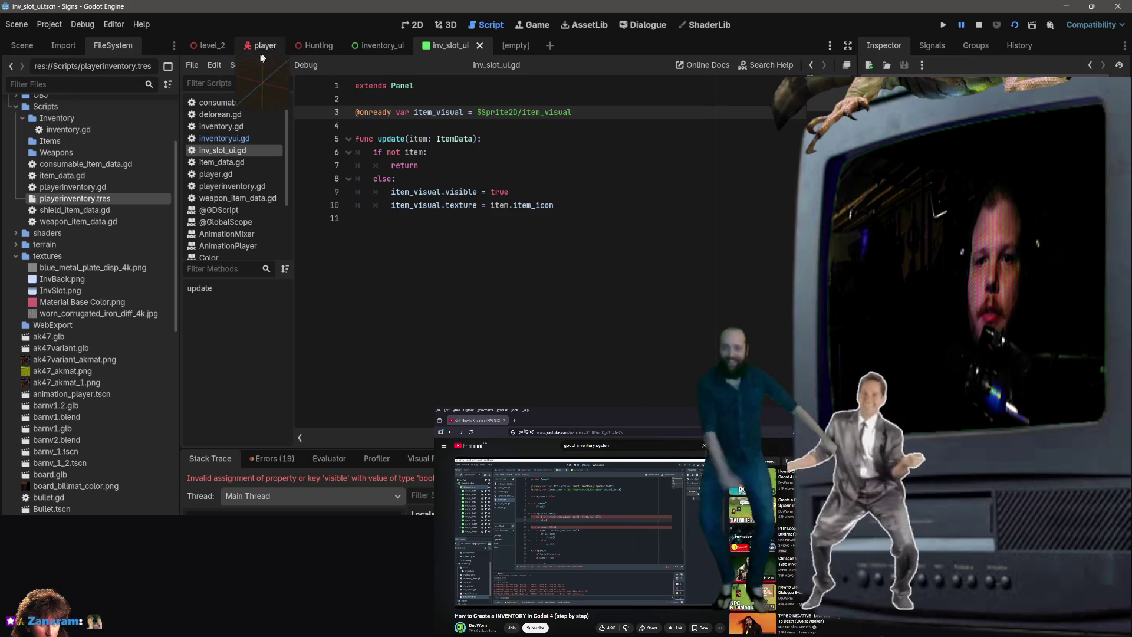
scroll(48, 136, "up", 2)
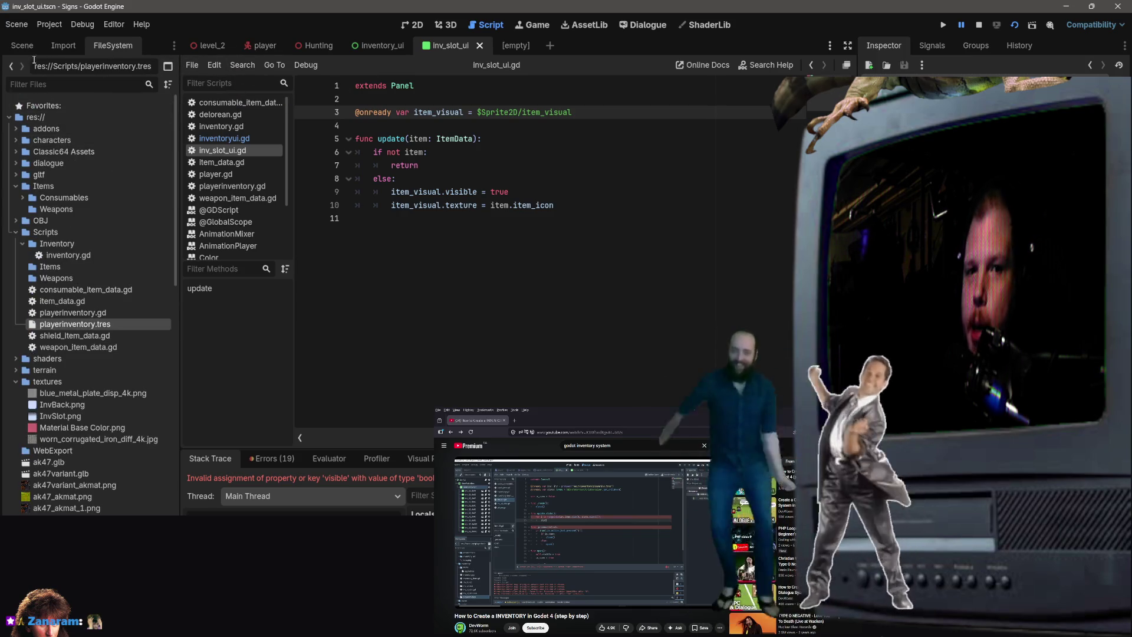
left_click(22, 46)
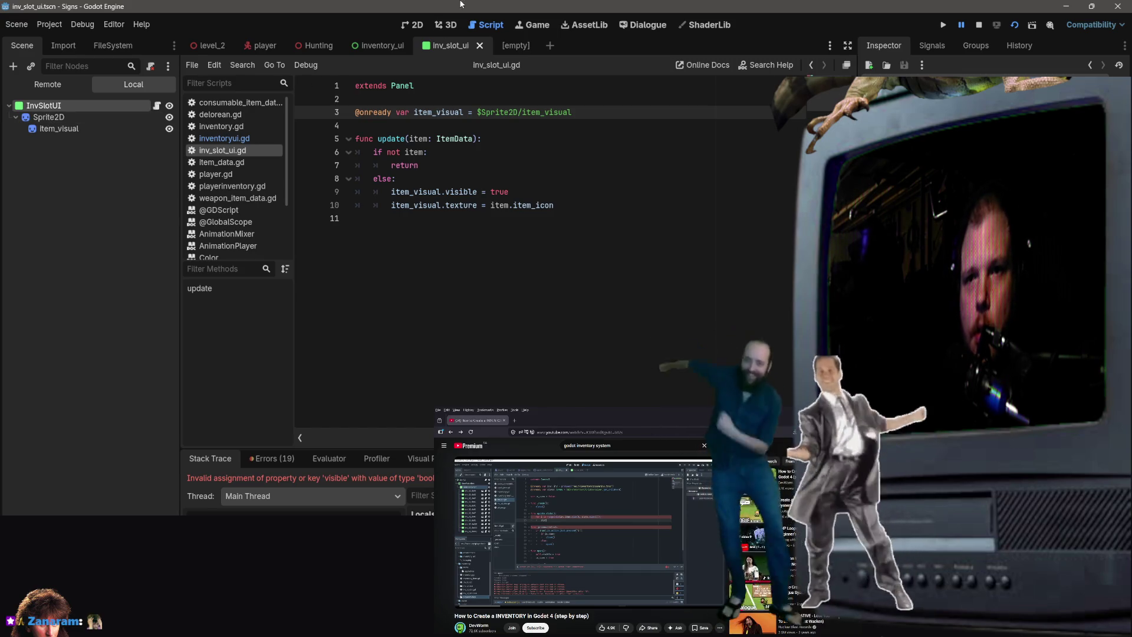
key("alt+Tab")
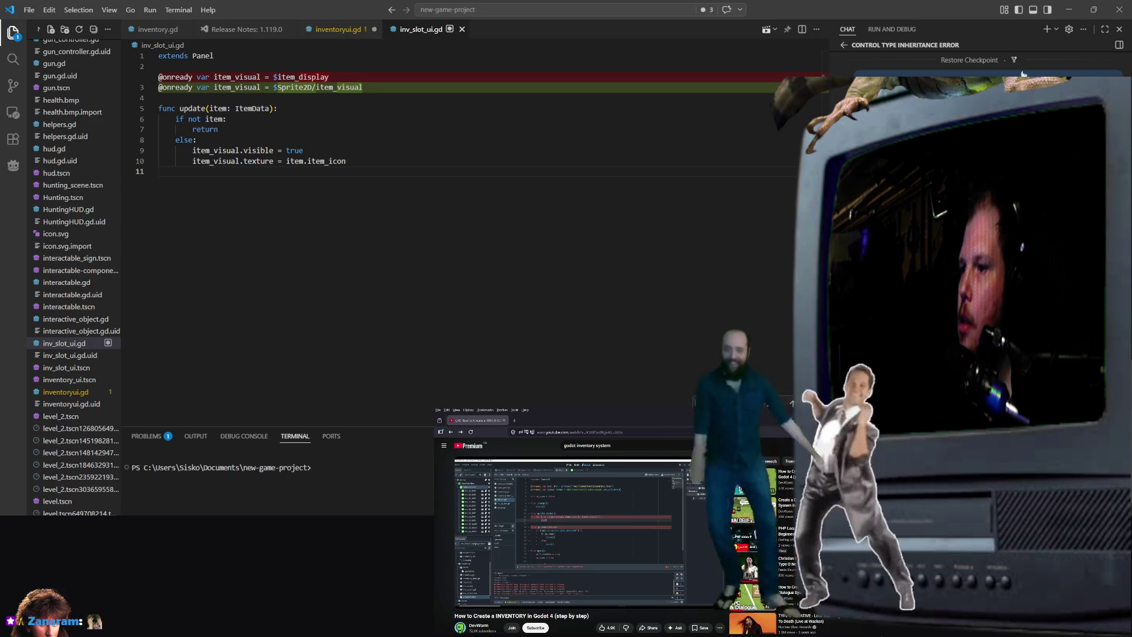
Accept the edit that drops item_display for $Sprite2D/item_visual on line 3 and save inv_slot_ui.gd.
left_click(1069, 9)
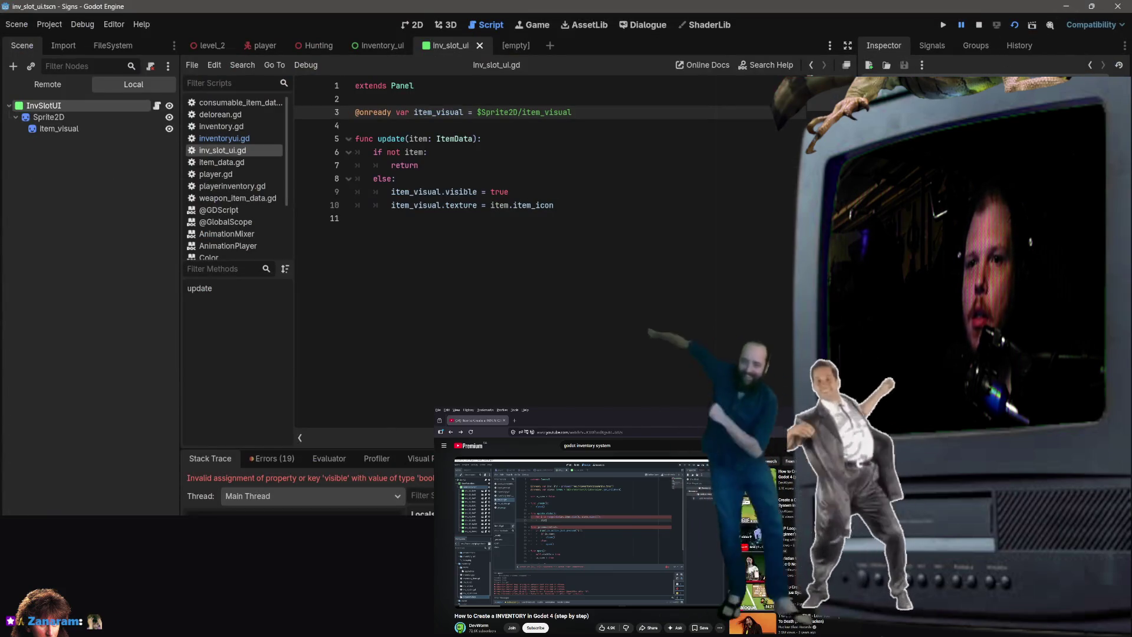
key("alt+Tab")
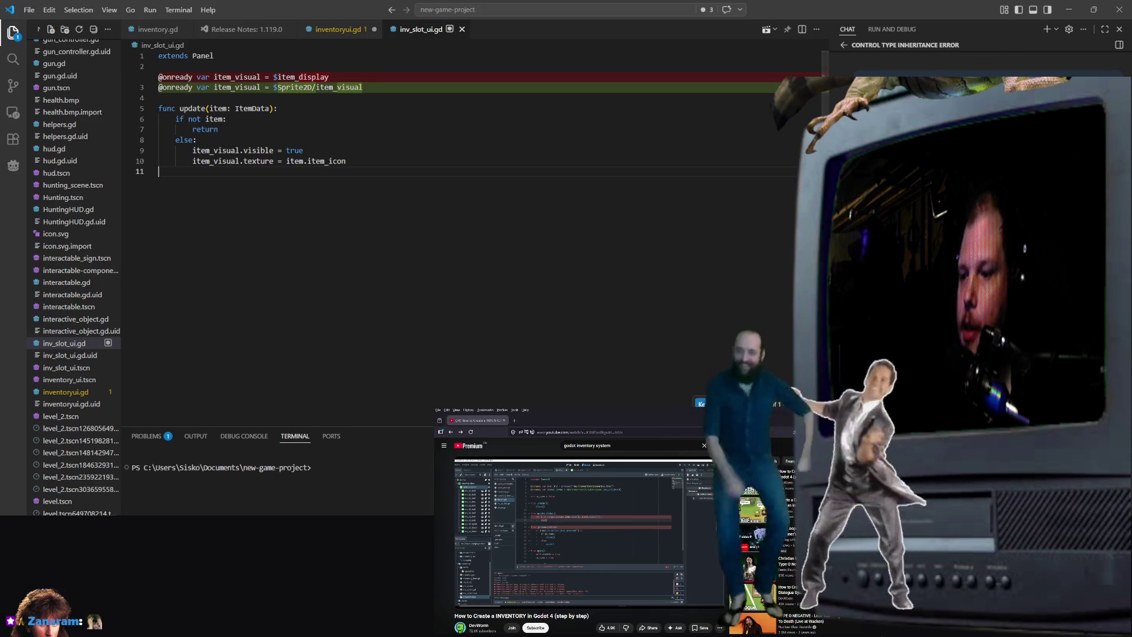
key("Tab")
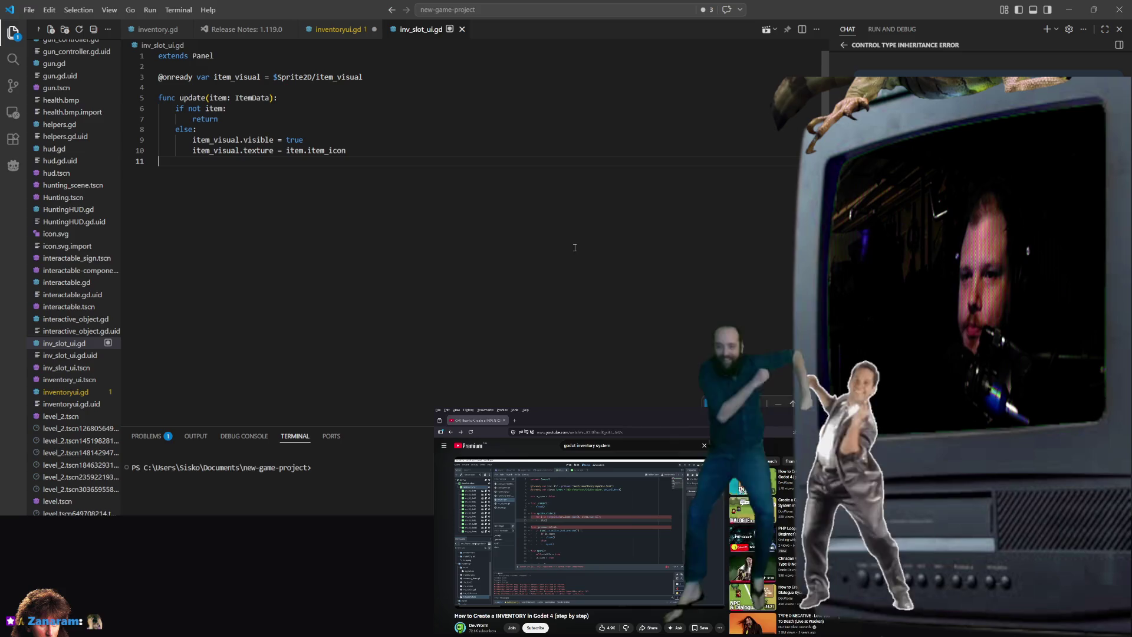
key("ctrl+s")
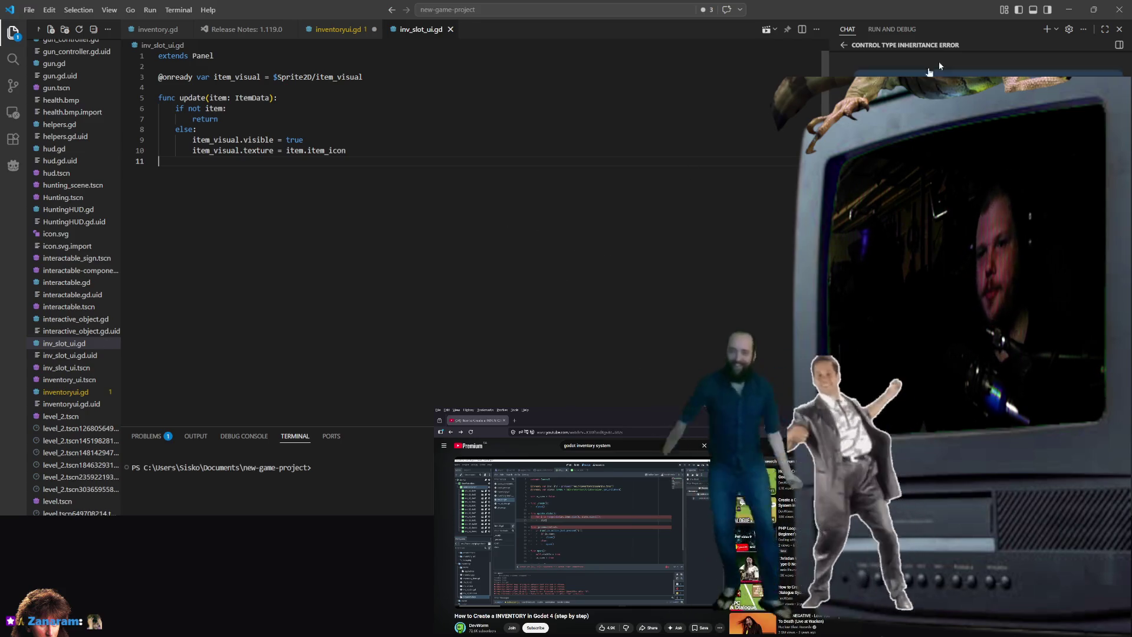
left_click(1070, 7)
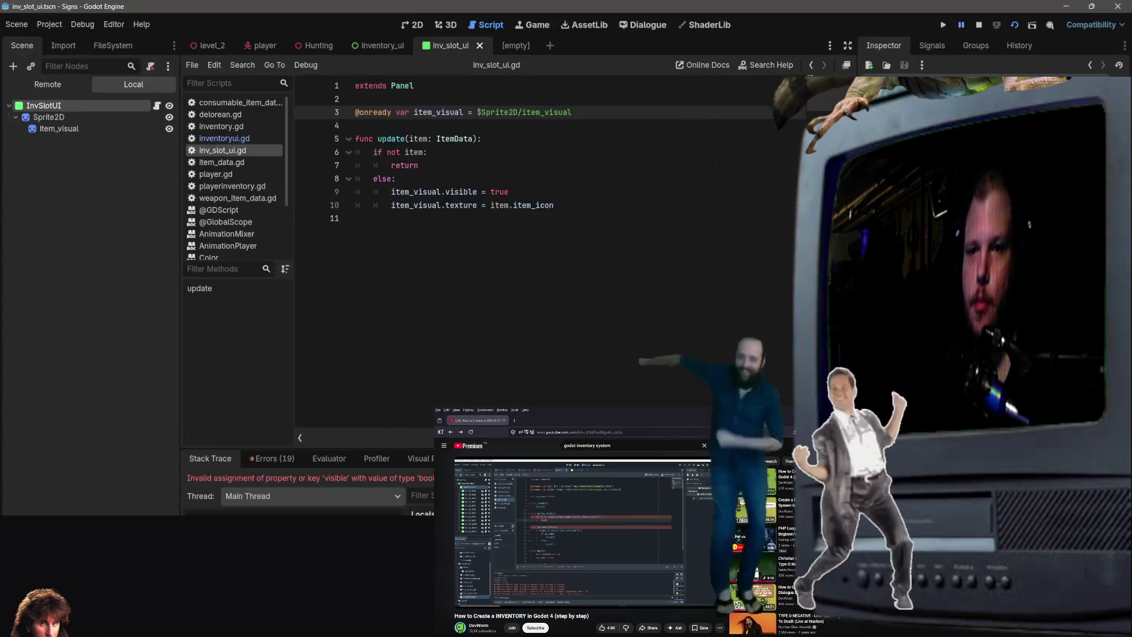
Replace 'return' on line 7 with 'item_visual.visible = false' and save inv_slot_ui.gd.
left_click(437, 153)
double_click(391, 166)
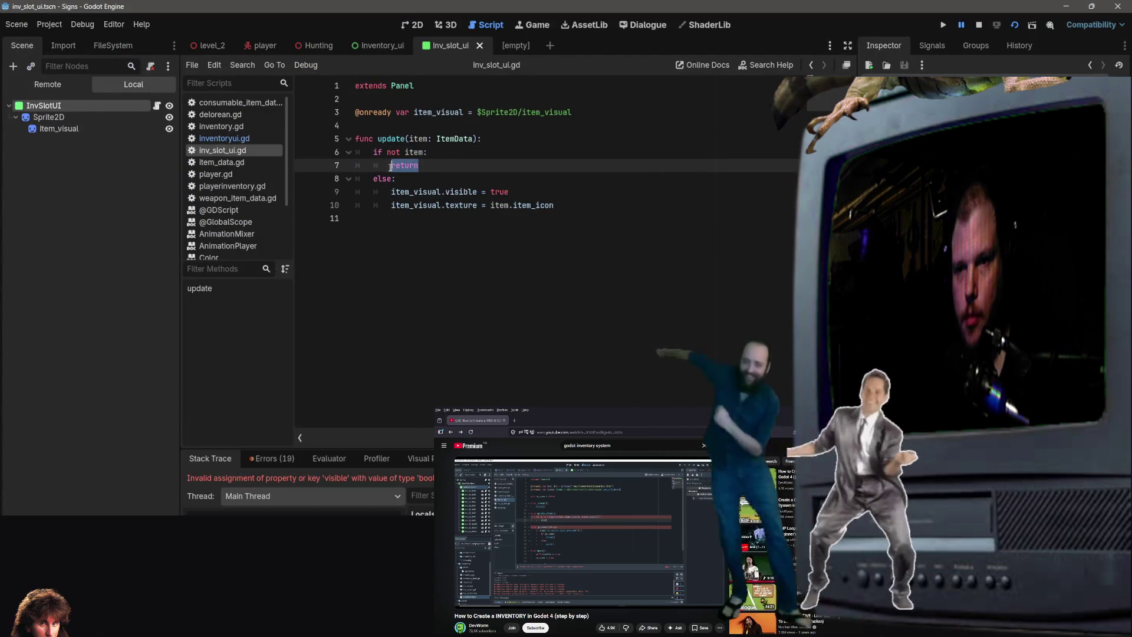
type("item_")
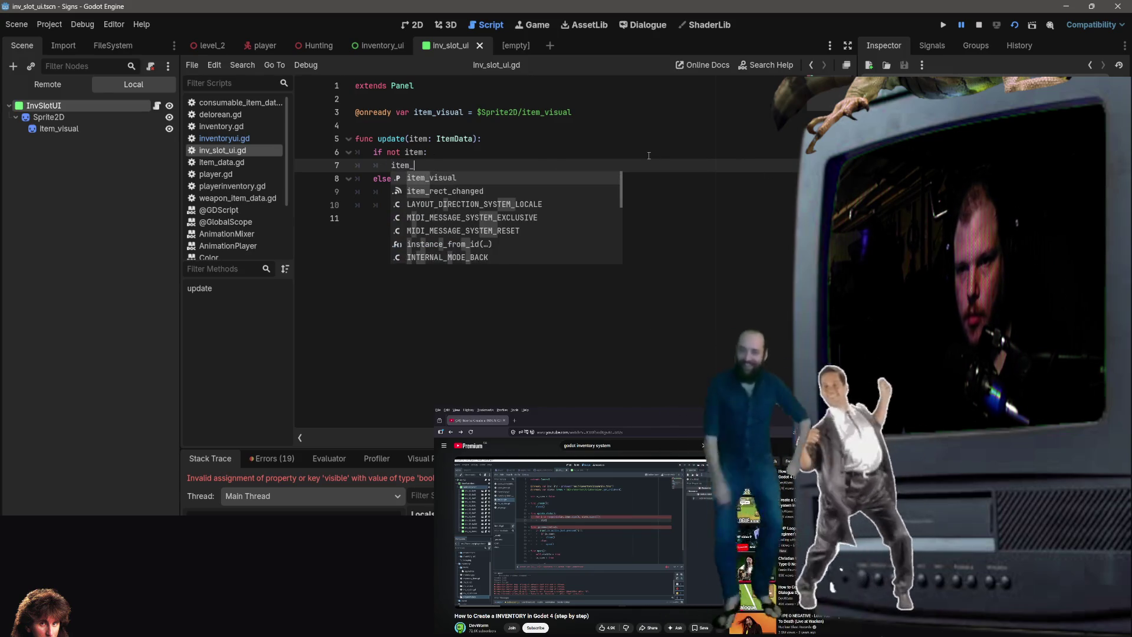
key("Return")
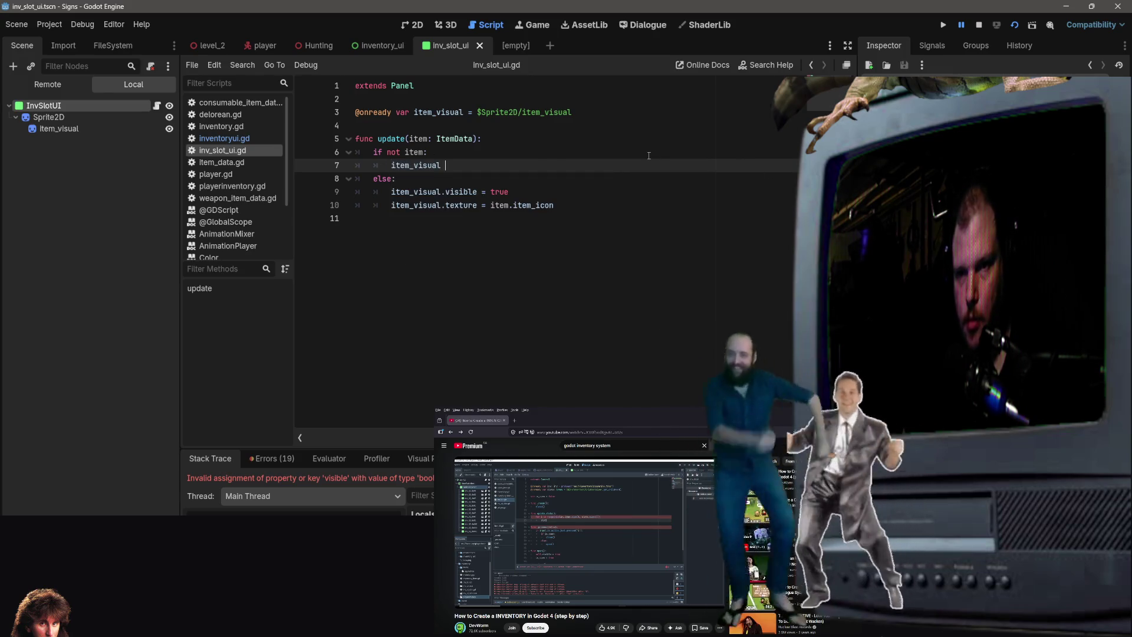
type("= false")
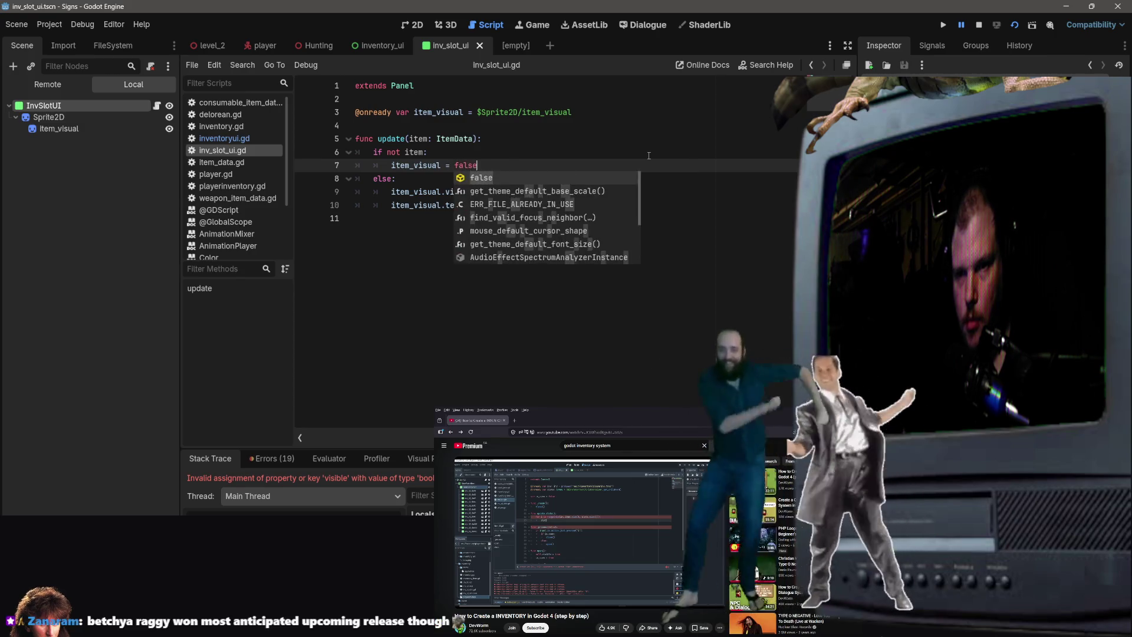
key("Escape")
key("Left")
key("Left")
key("Left")
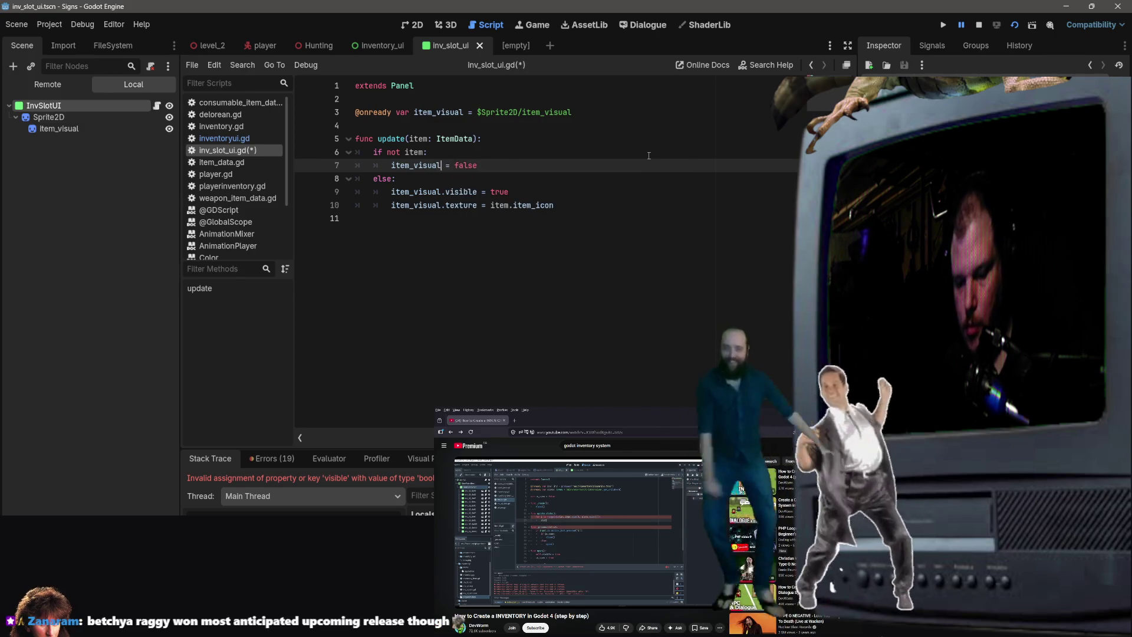
type(".visible")
key("Return")
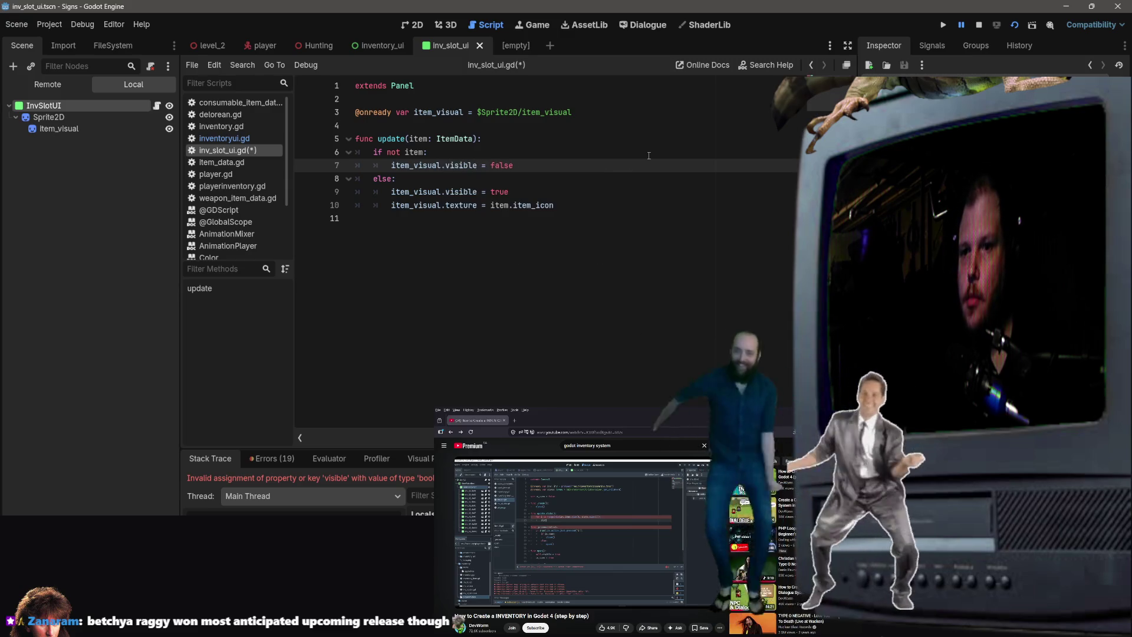
key("ctrl+s")
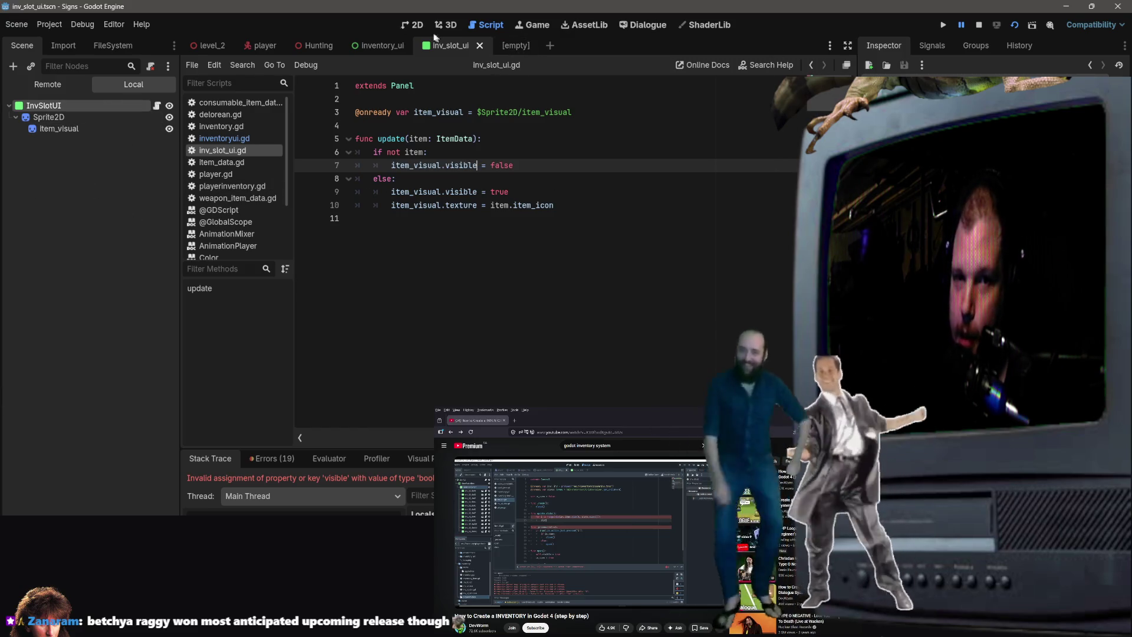
Run level_2, open the inventory in-game to check it, close the game, and open inventory_ui.
left_click(203, 48)
left_click(979, 25)
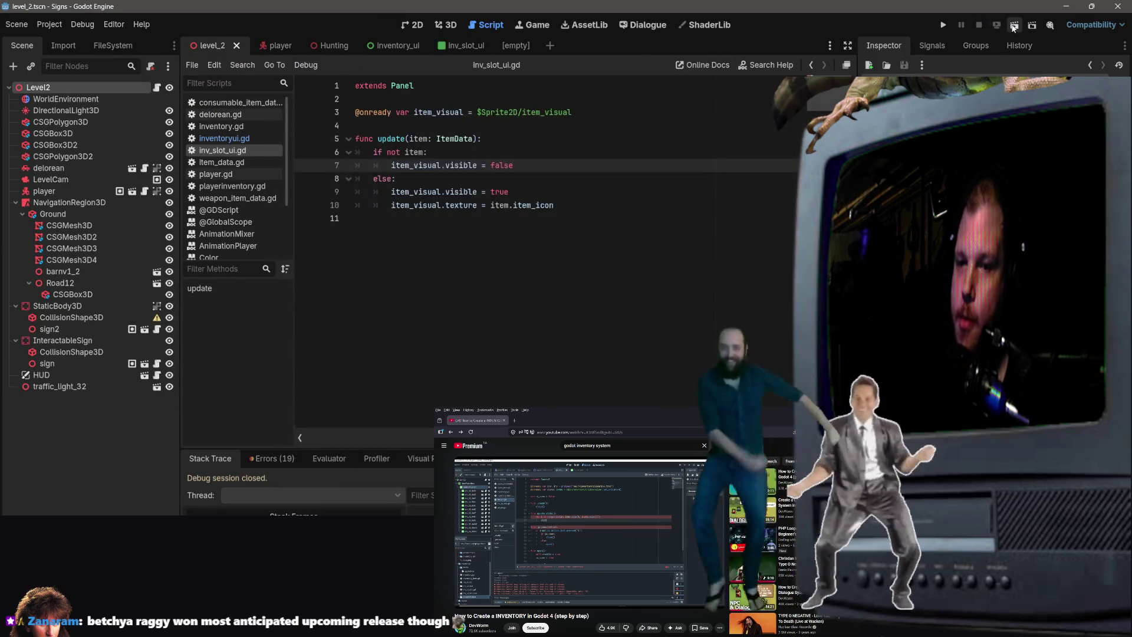
left_click(1014, 26)
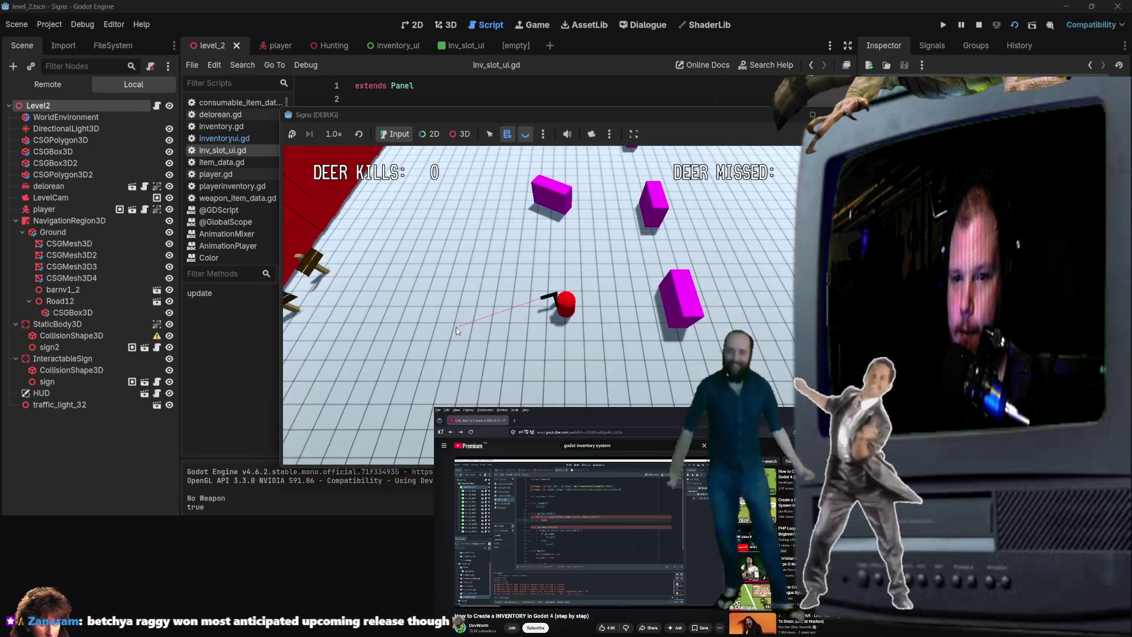
key("i")
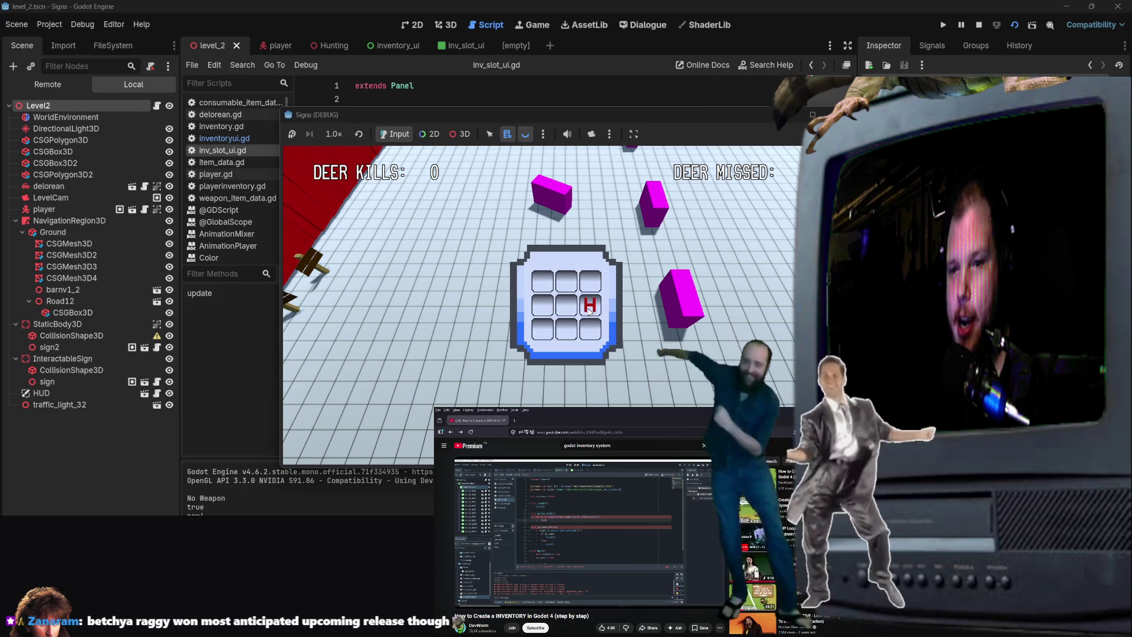
key("F8")
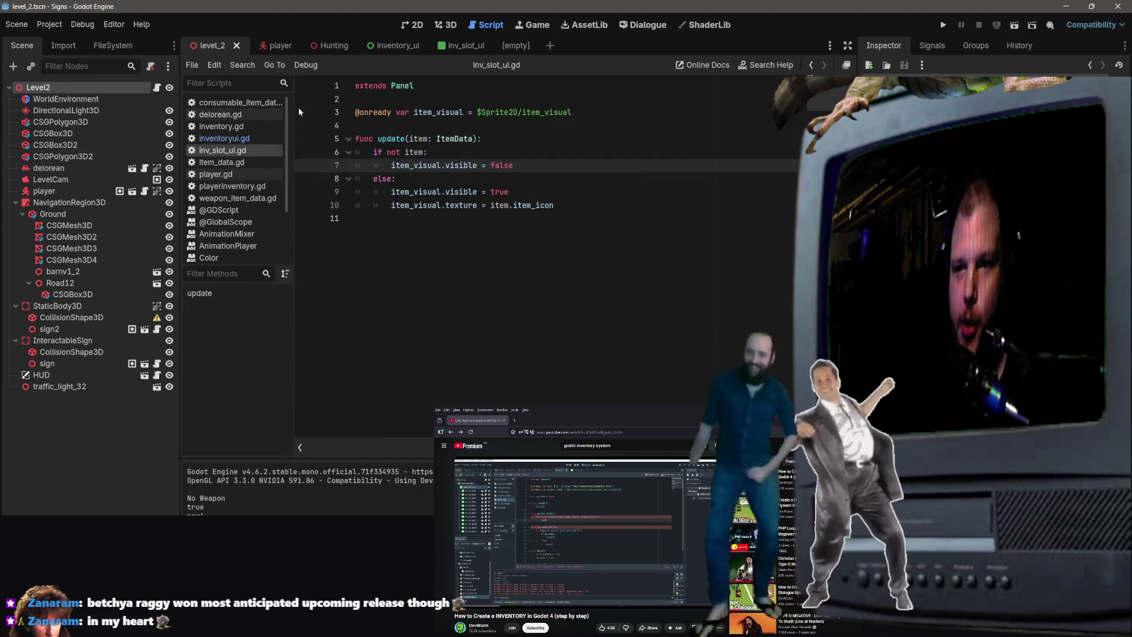
left_click(382, 46)
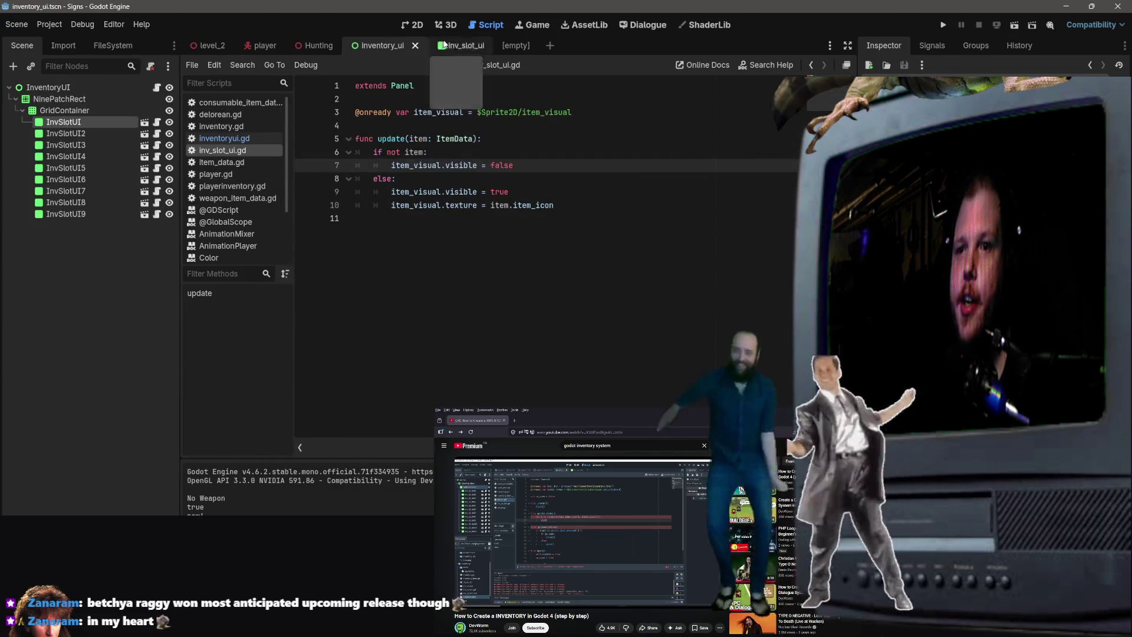
Look through the inv_slot_ui, inventory_ui, empty and Hunting scenes, ending on level_2.
left_click(473, 50)
left_click(380, 48)
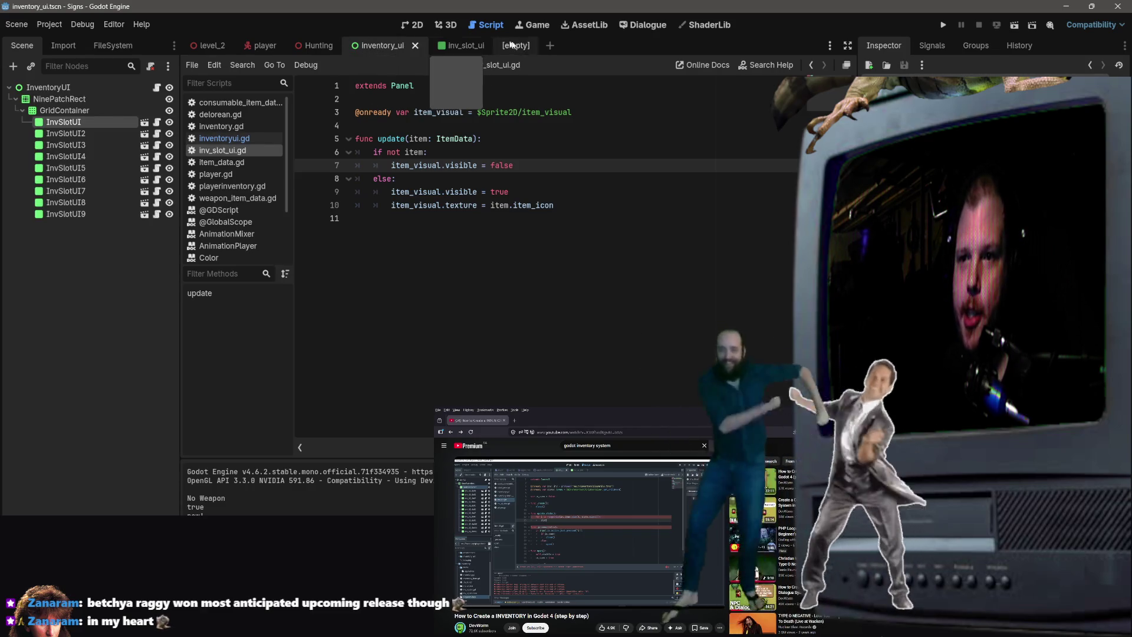
left_click(525, 46)
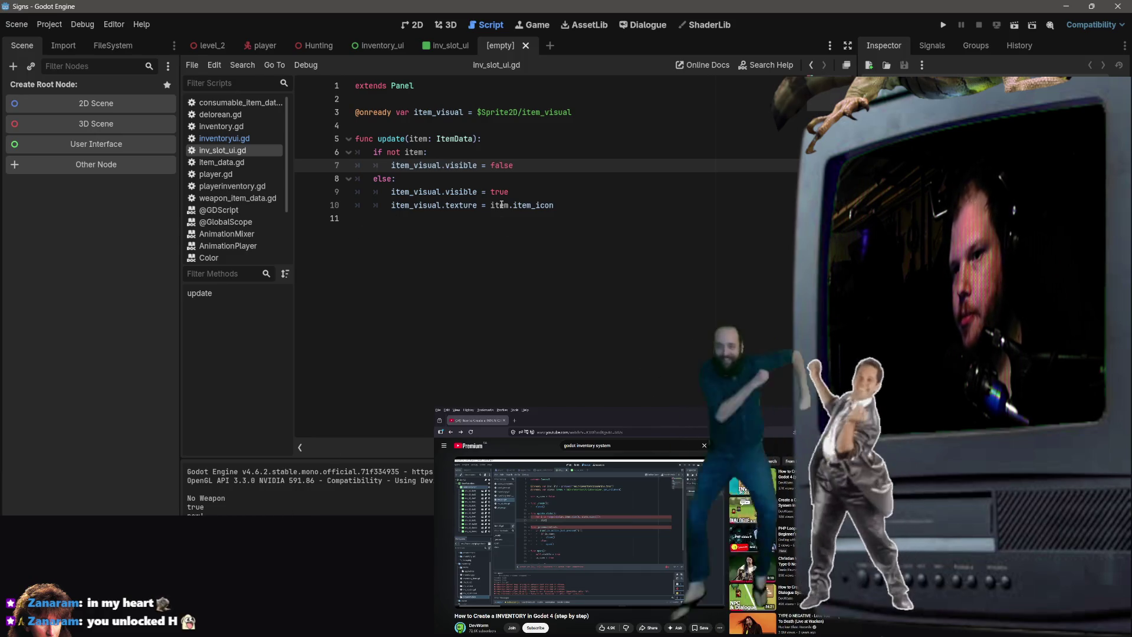
left_click(448, 45)
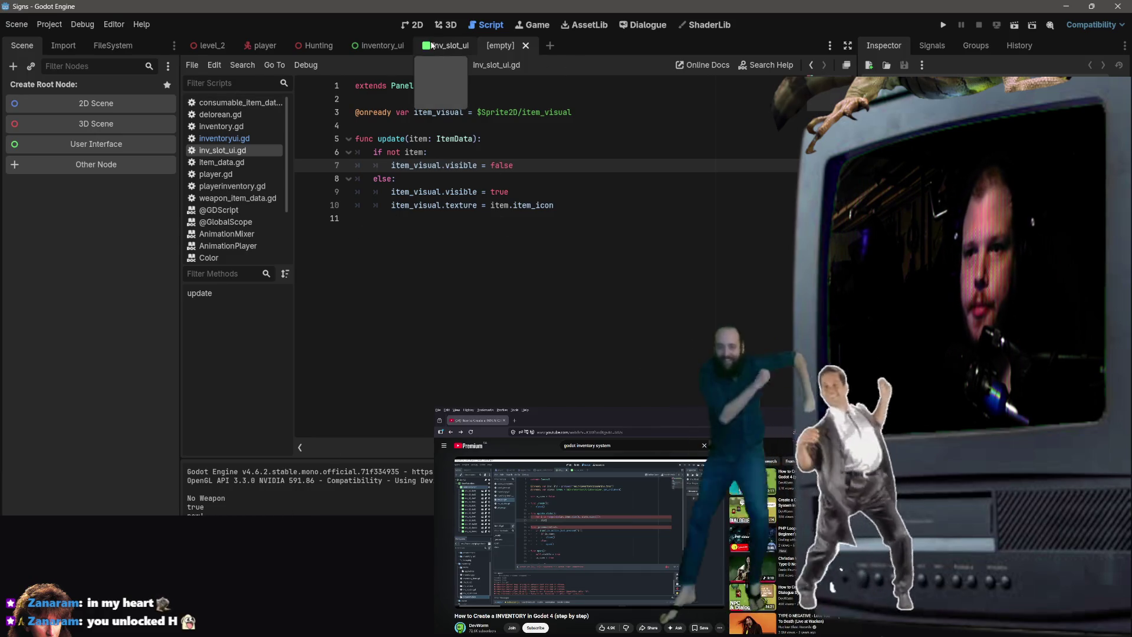
left_click(382, 47)
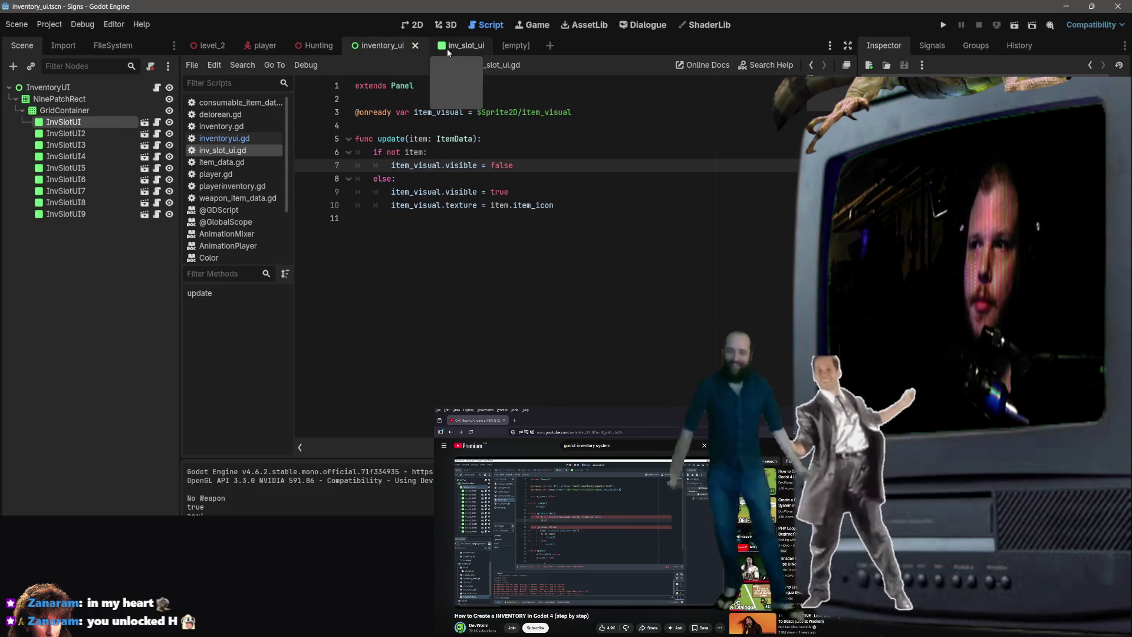
left_click(466, 46)
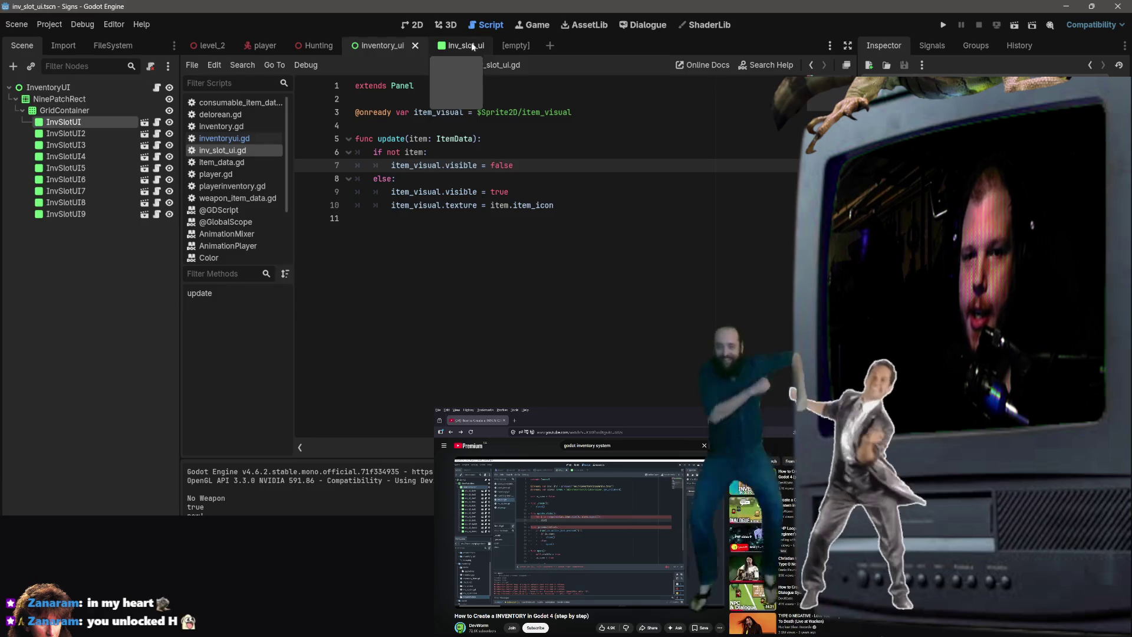
left_click(380, 47)
left_click(315, 45)
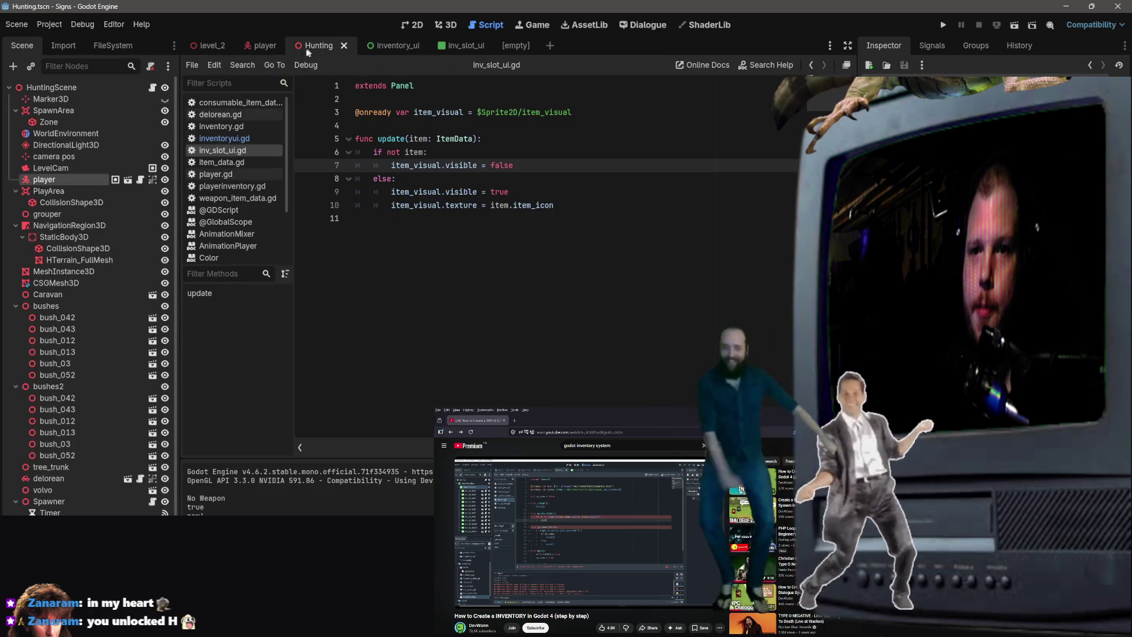
left_click(212, 47)
Open inventoryui.gd in the script editor, after passing playerinventory.gd and weapon_item_data.gd.
left_click(241, 187)
left_click(242, 199)
left_click(224, 138)
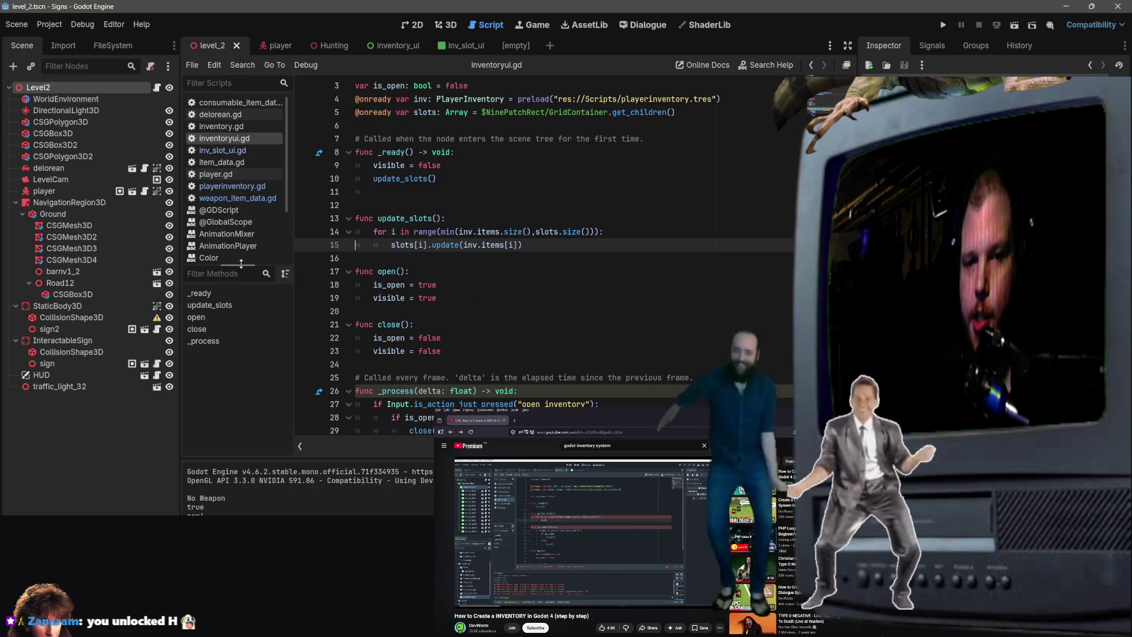
Move the FileSystem dock beneath the Scene tree as a single folder tree.
left_click(63, 46)
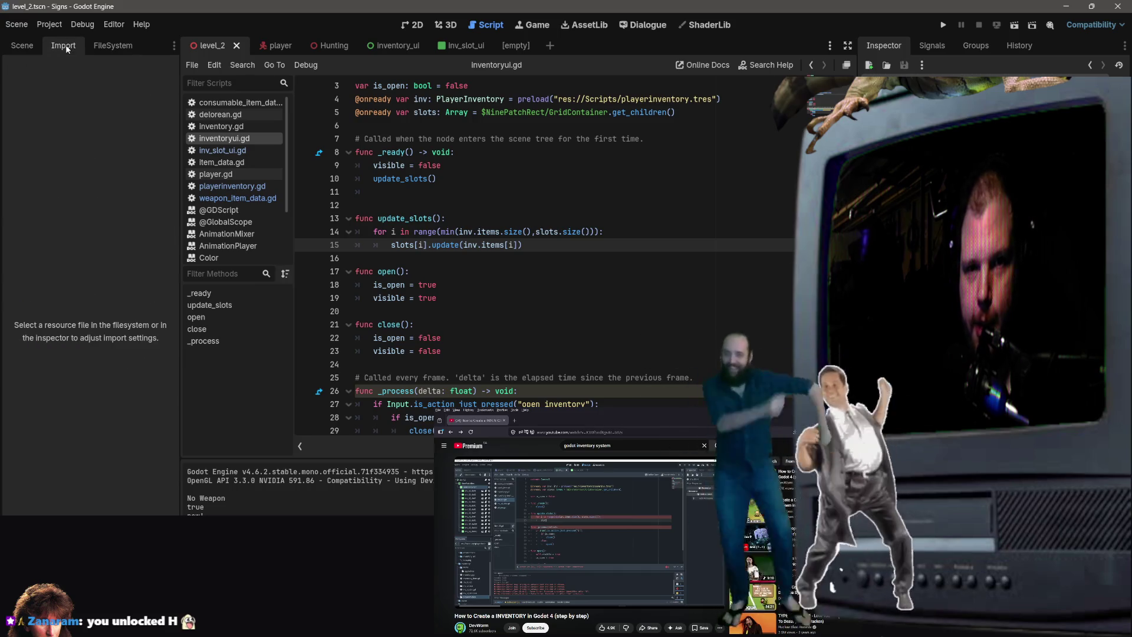
left_click(113, 45)
mouse_move(83, 170)
left_mouse_down()
mouse_move(112, 412)
mouse_move(136, 499)
mouse_move(166, 65)
left_mouse_up()
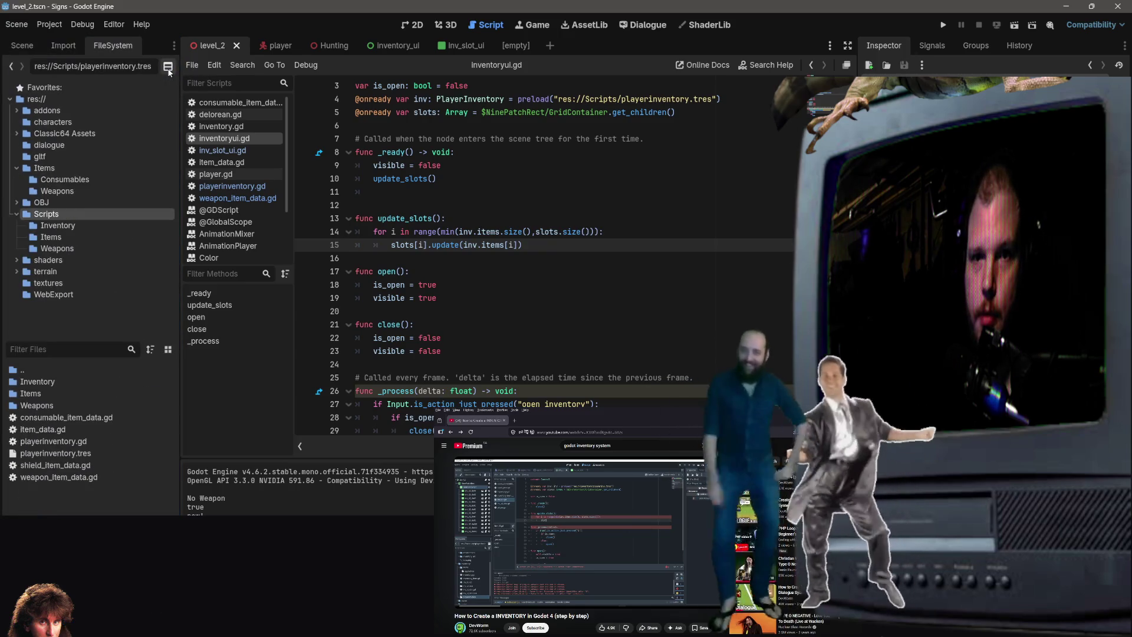
left_click(168, 67)
left_click(168, 67)
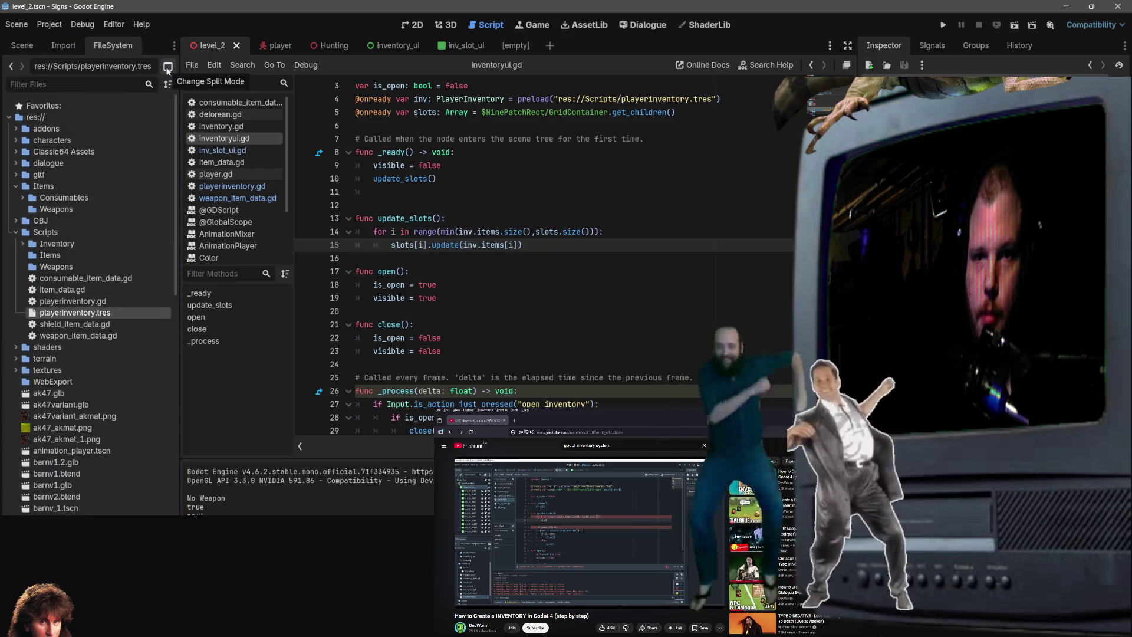
right_click(119, 48)
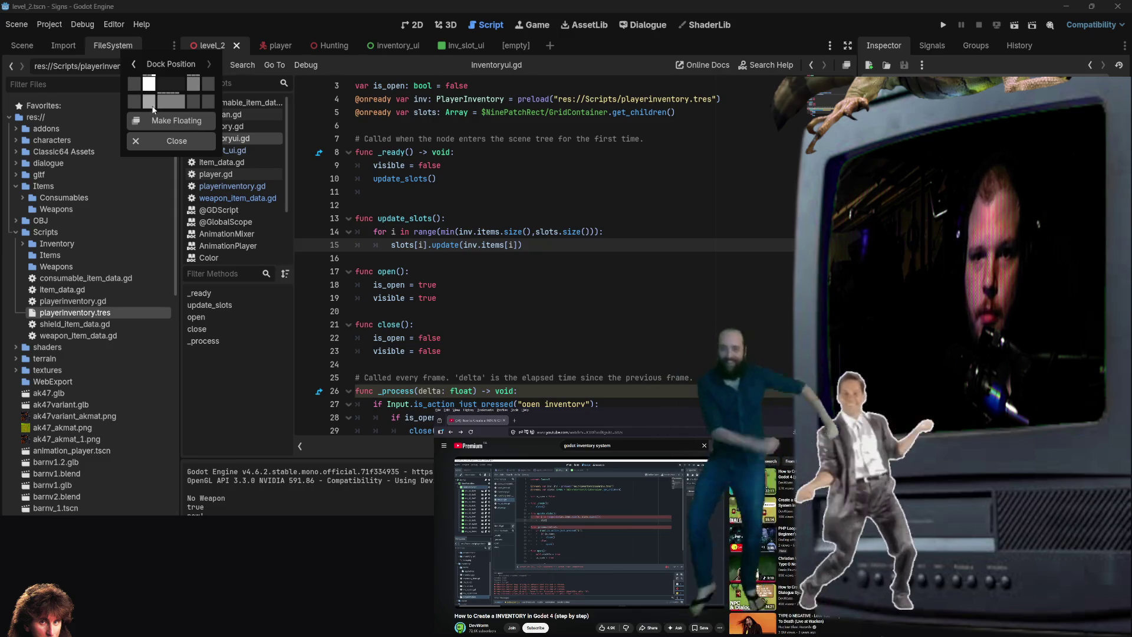
left_click(153, 109)
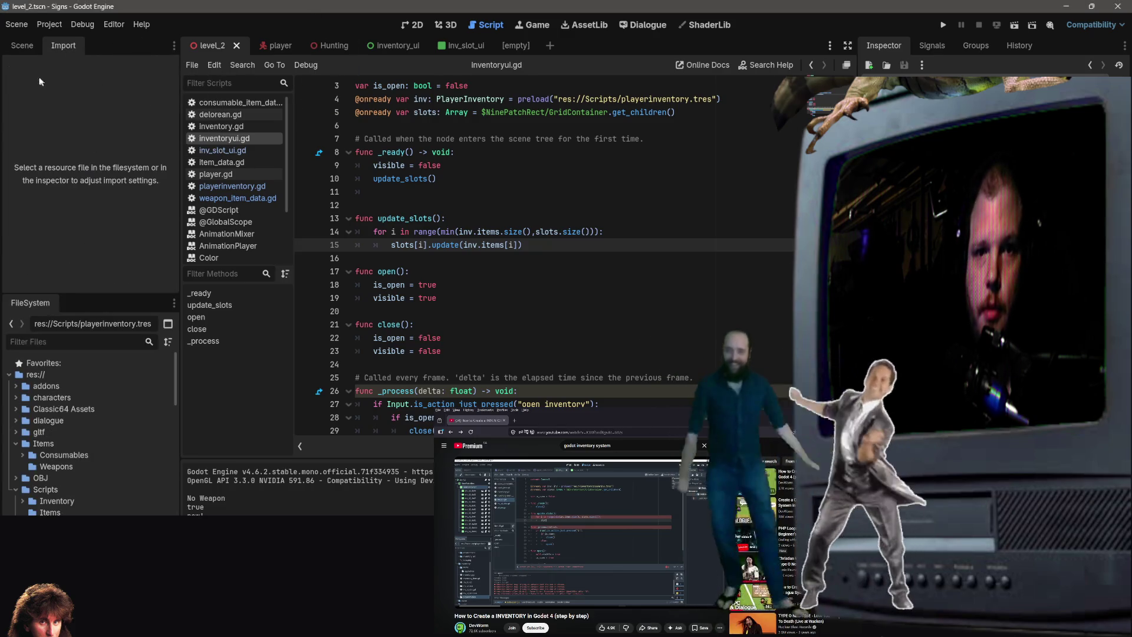
Bring back the level_2 scene tree, resize the dock splitter, and select Scripts/Inventory.
left_click(23, 46)
mouse_move(74, 295)
left_mouse_down()
mouse_move(81, 376)
mouse_move(104, 376)
left_mouse_up()
left_click_drag(130, 243, 125, 254)
scroll(119, 219, "down", 5)
scroll(89, 412, "up", 5)
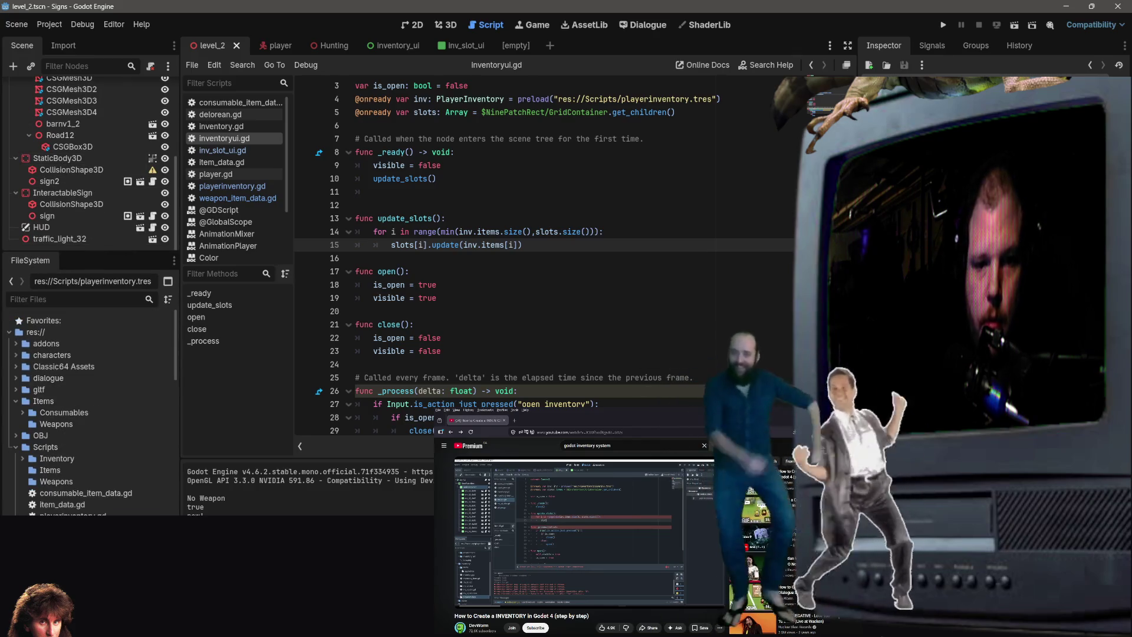
left_click(43, 460)
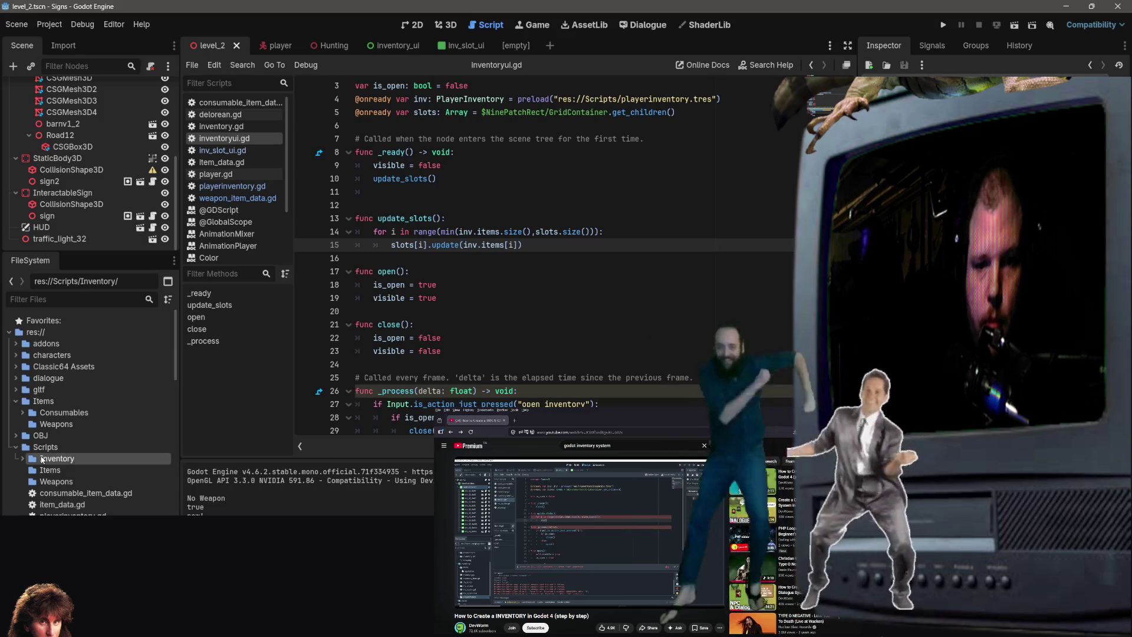
Browse the Items resources, then select Items/Weapons and open its context menu.
left_click(47, 462)
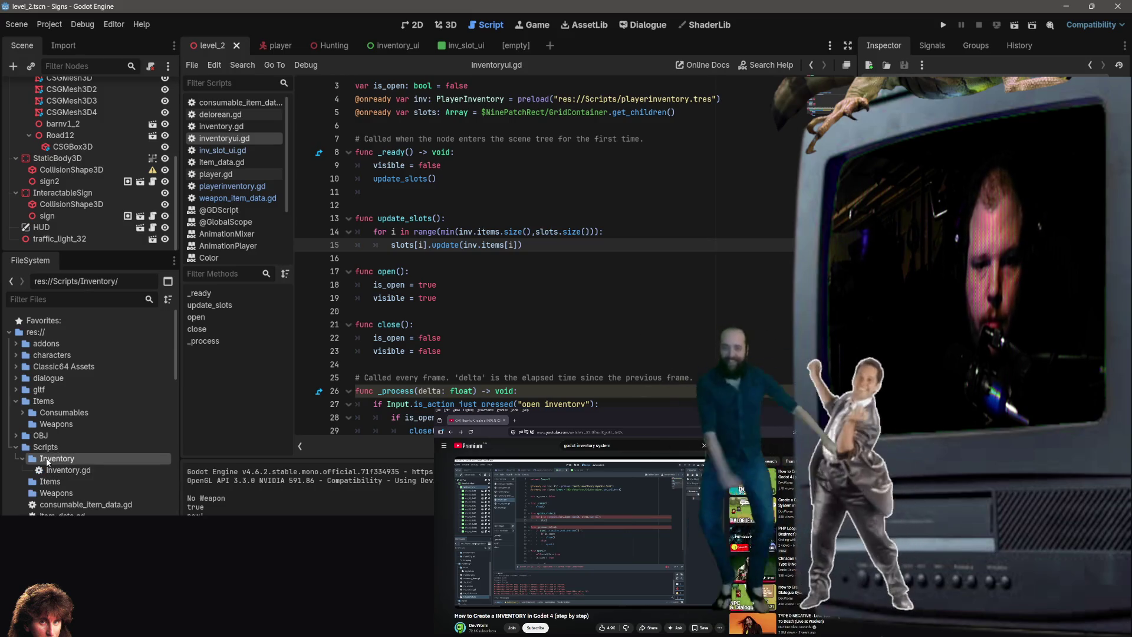
double_click(54, 413)
left_click(65, 425)
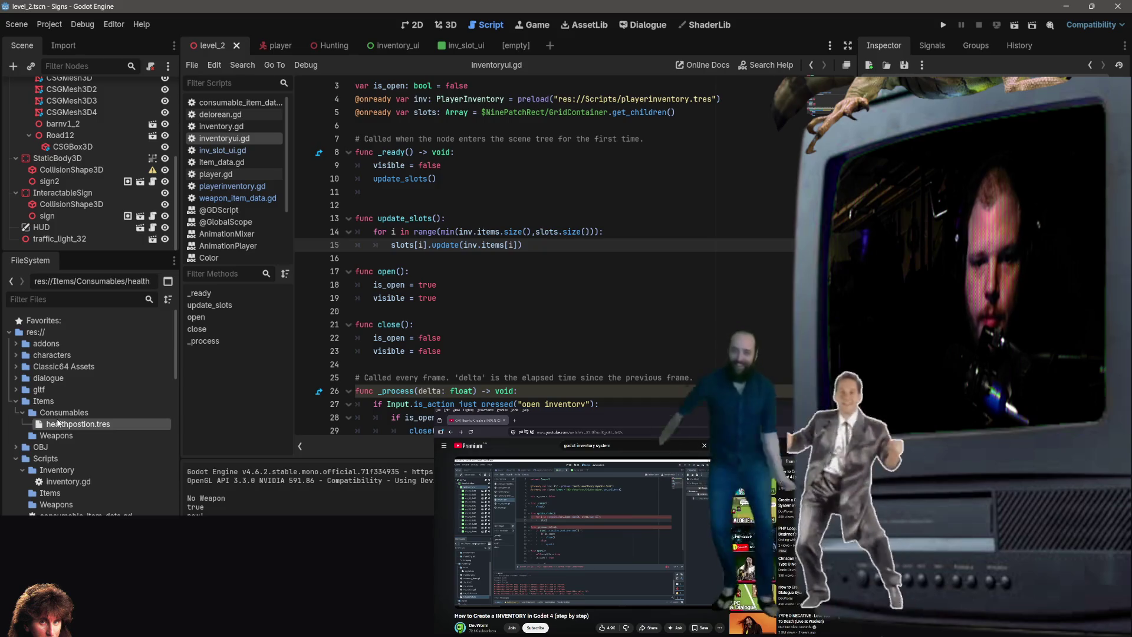
scroll(88, 466, "down", 3)
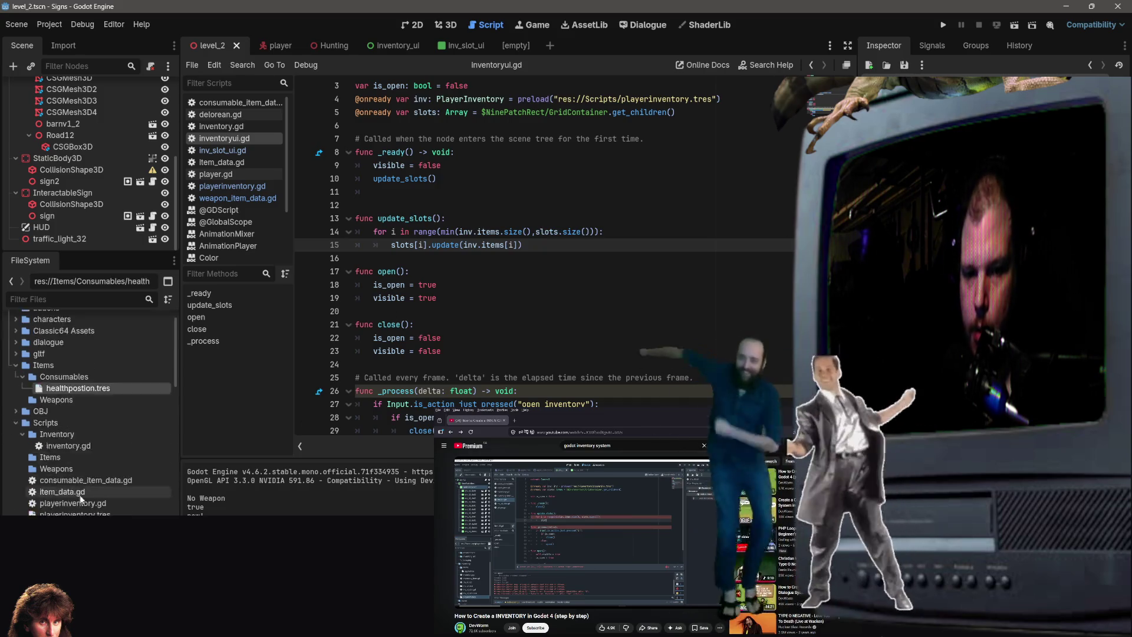
left_click(91, 482)
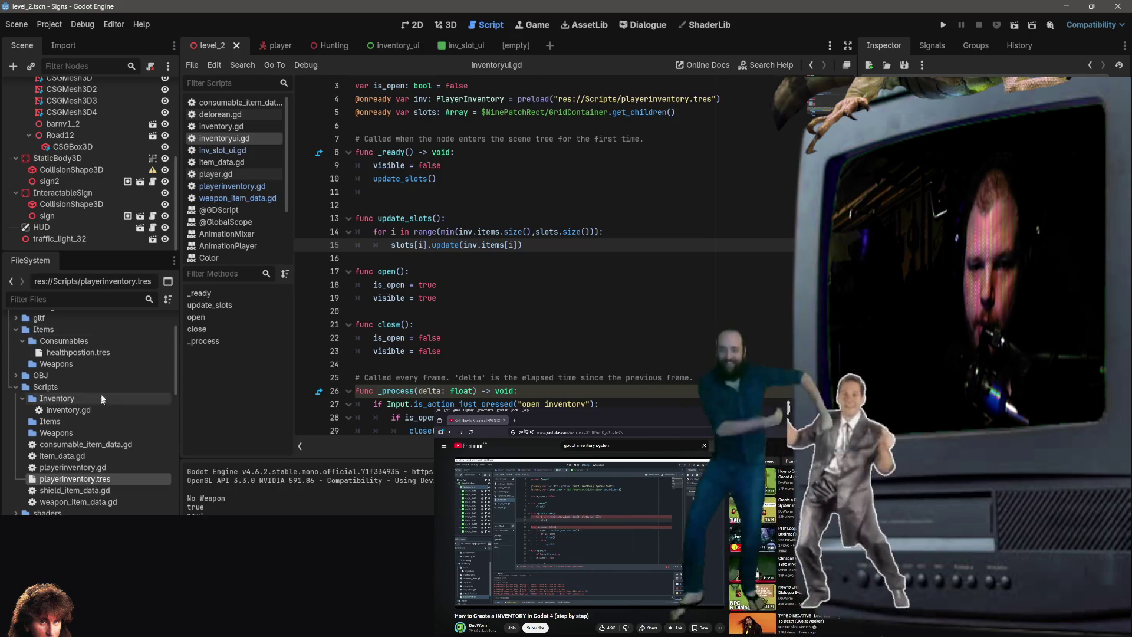
left_click(94, 353)
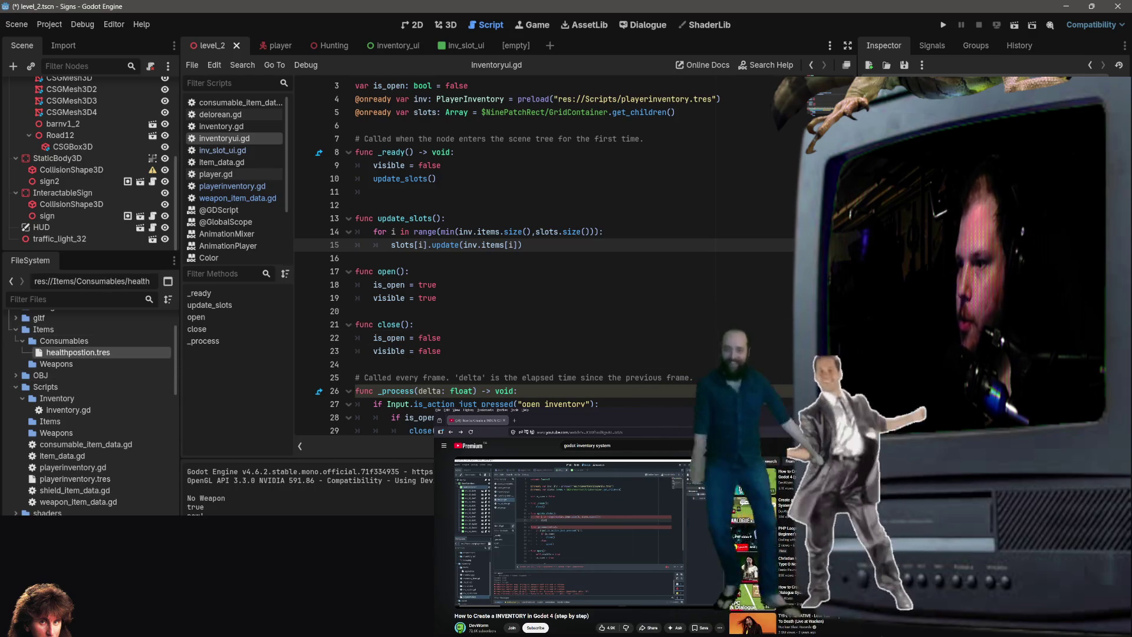
left_click(57, 365)
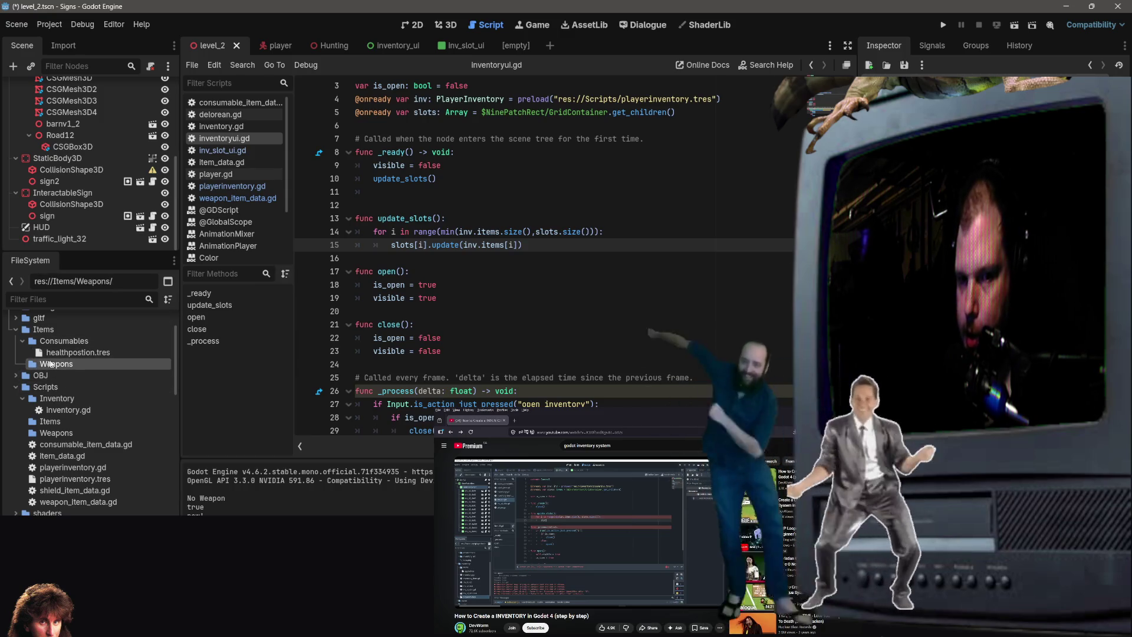
right_click(54, 366)
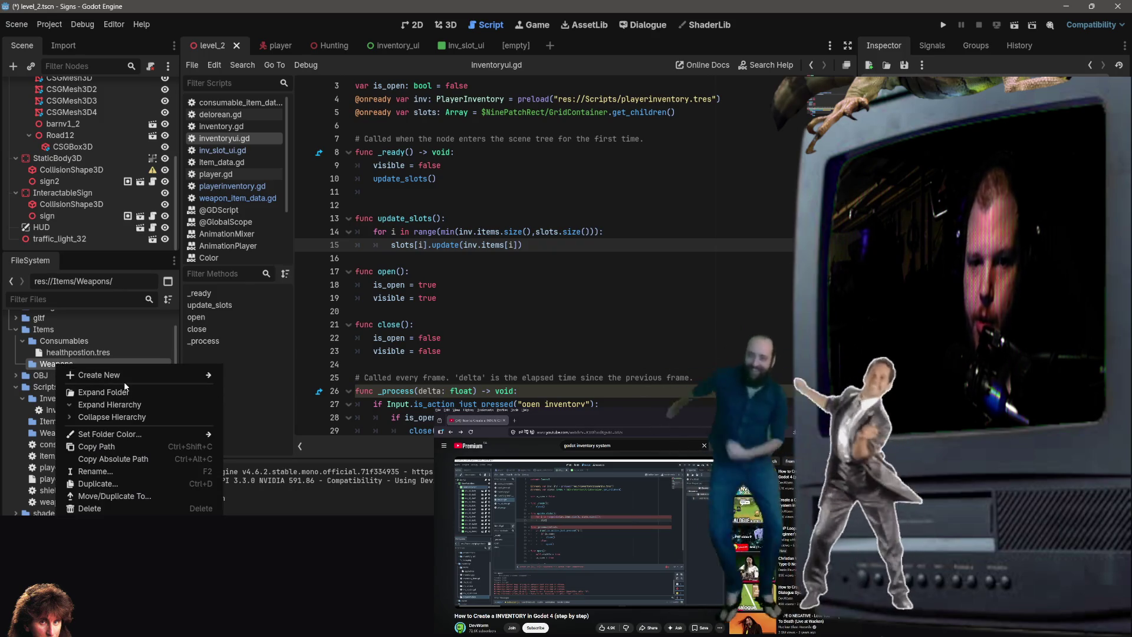
Create a WeaponItemData resource in Items/Weapons and save it as sword.tres.
mouse_move(129, 378)
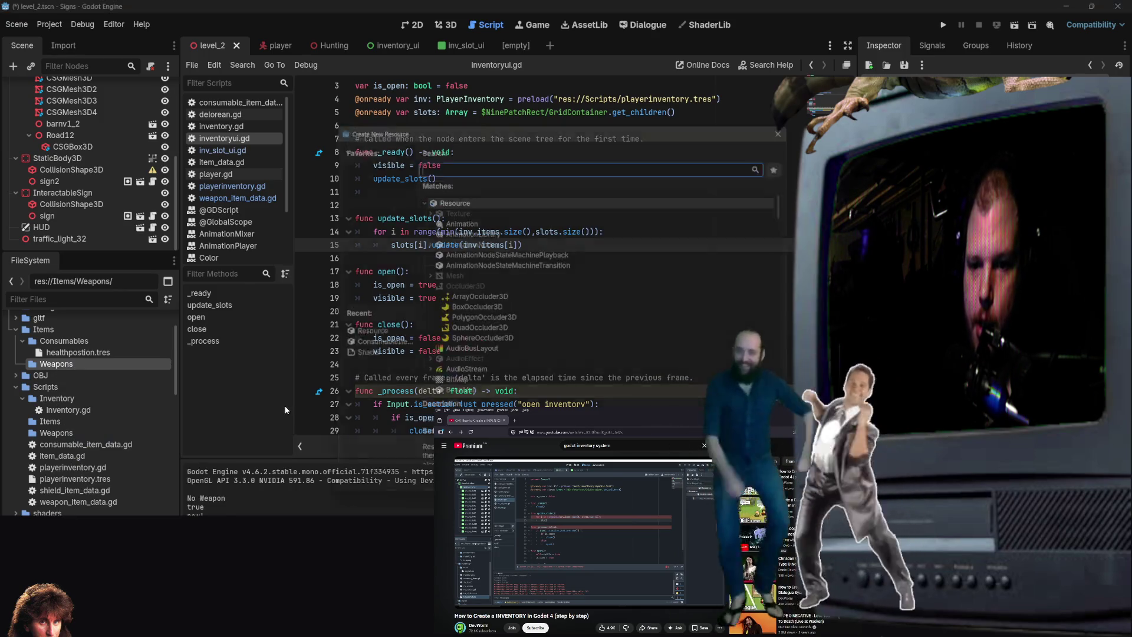
left_click(265, 412)
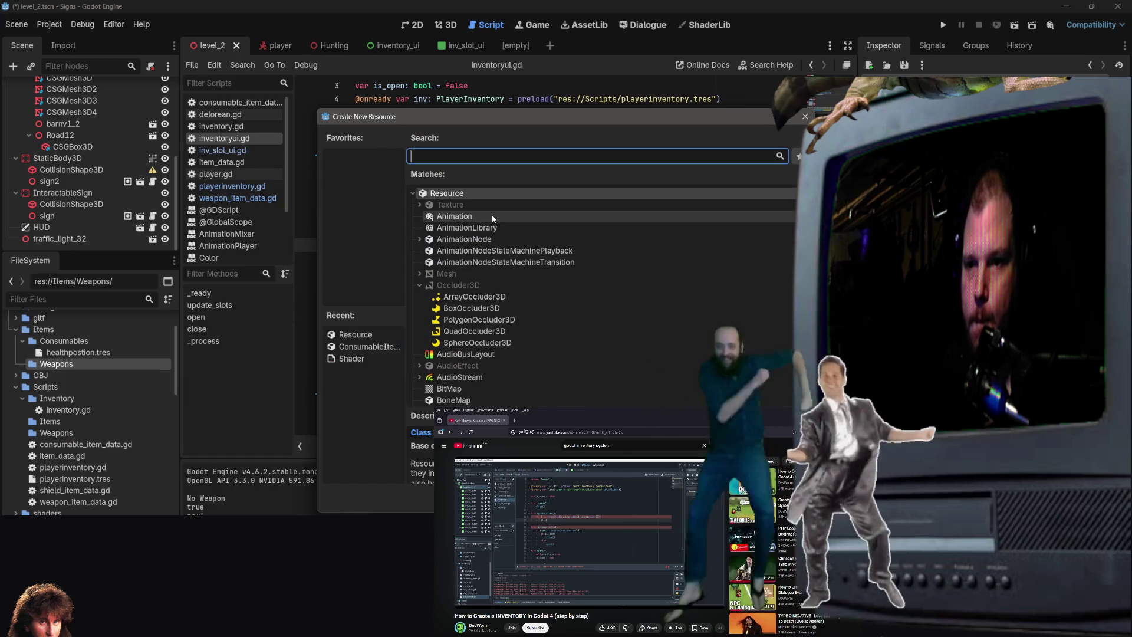
scroll(484, 272, "down", 3)
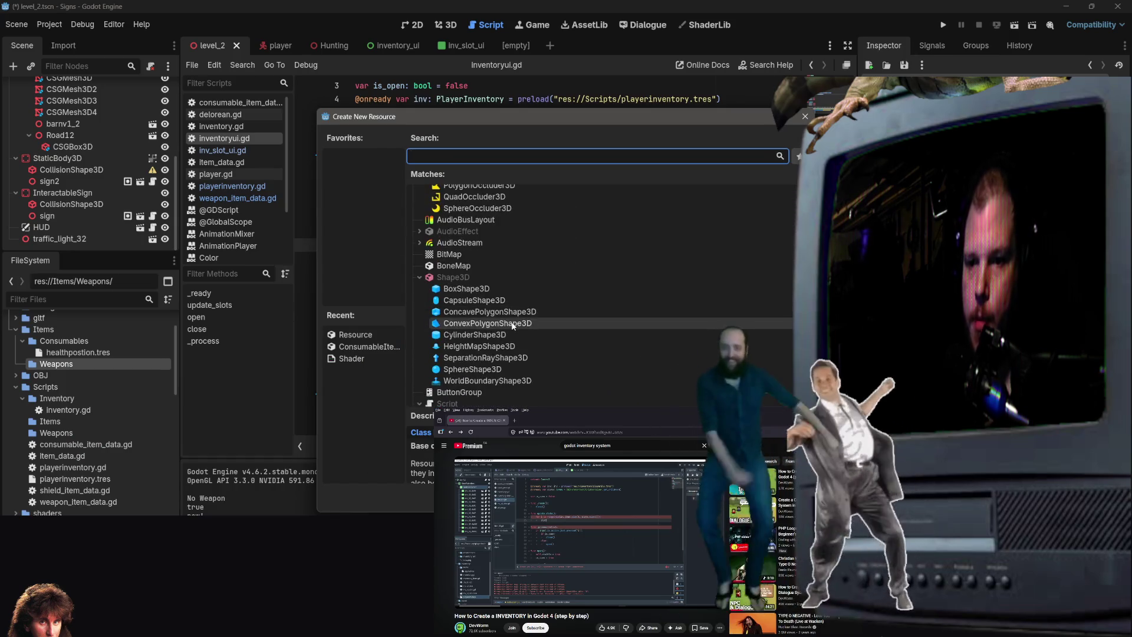
scroll(500, 281, "up", 3)
type("weapon")
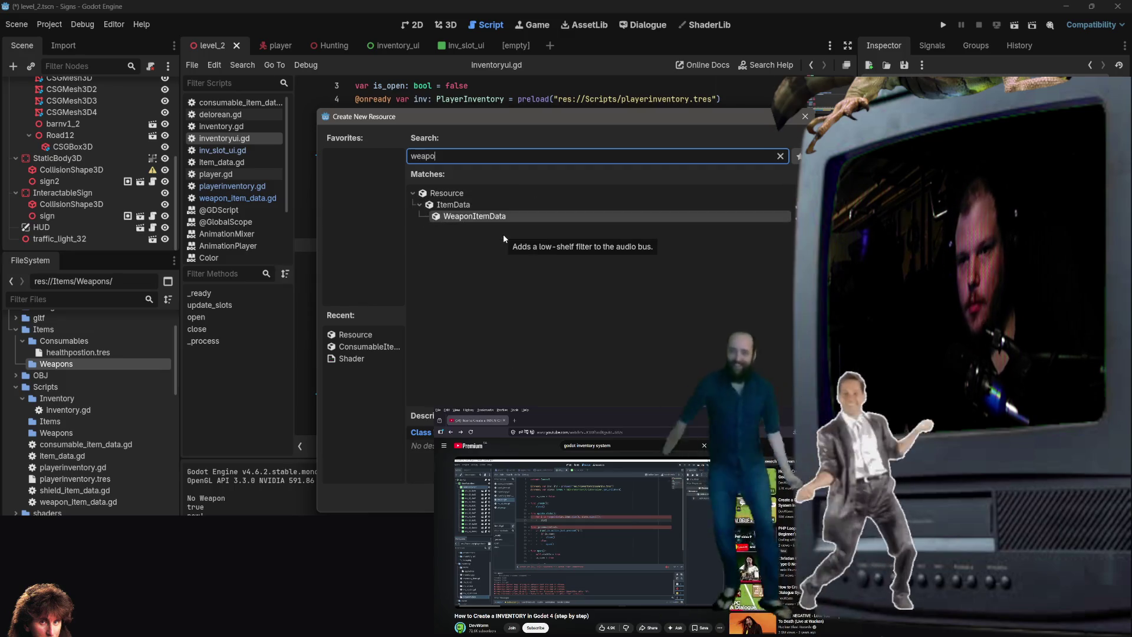
key("Return")
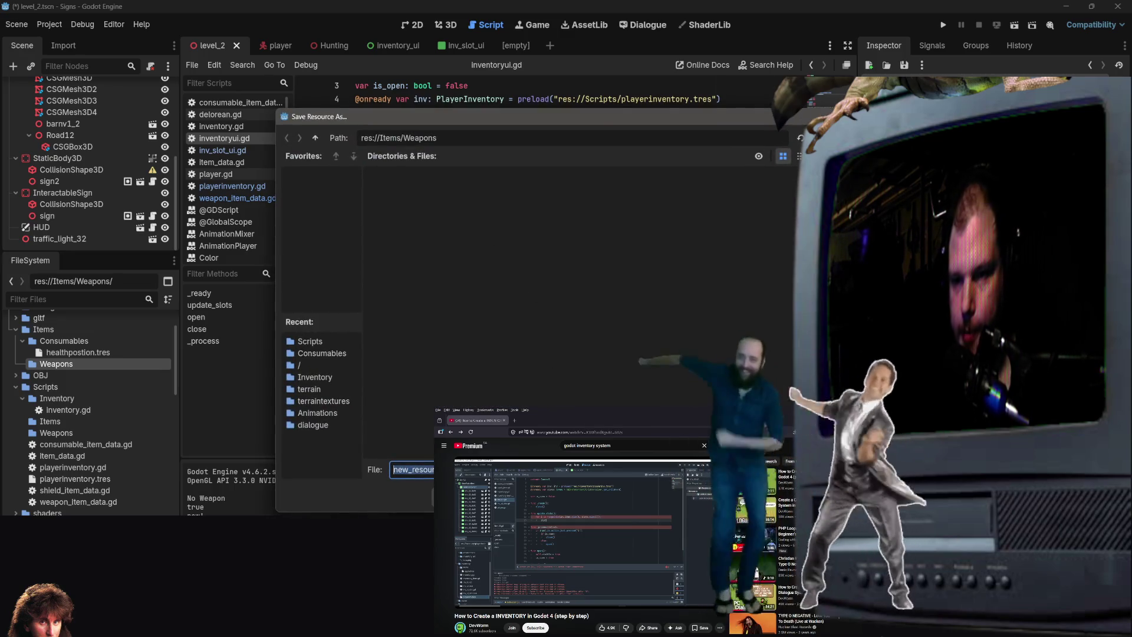
type("S")
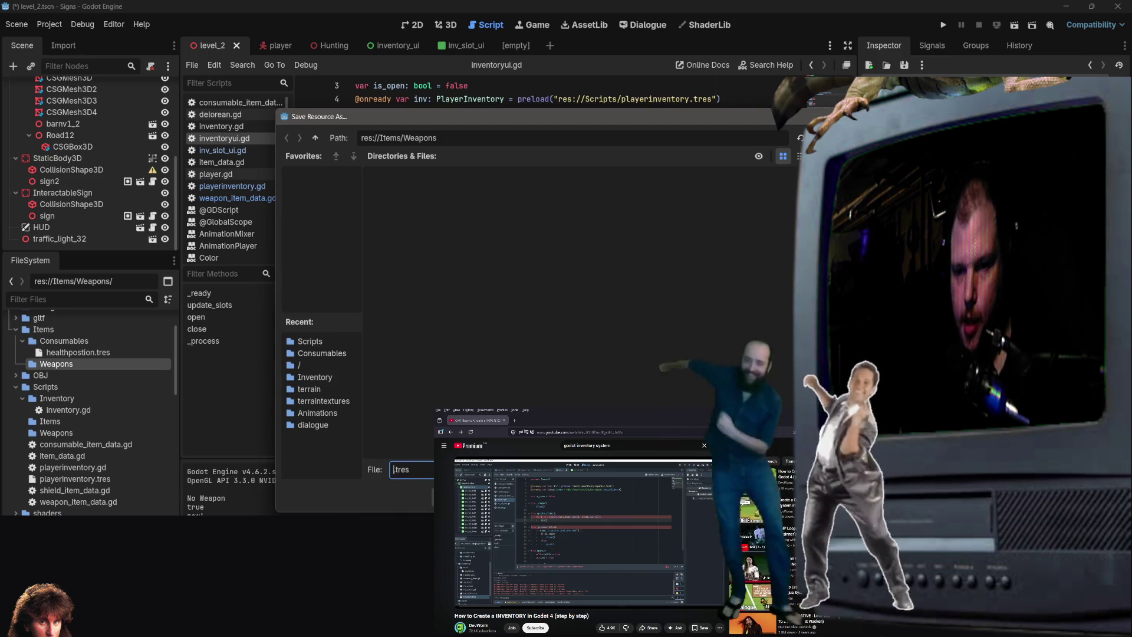
type("rd")
key("Return")
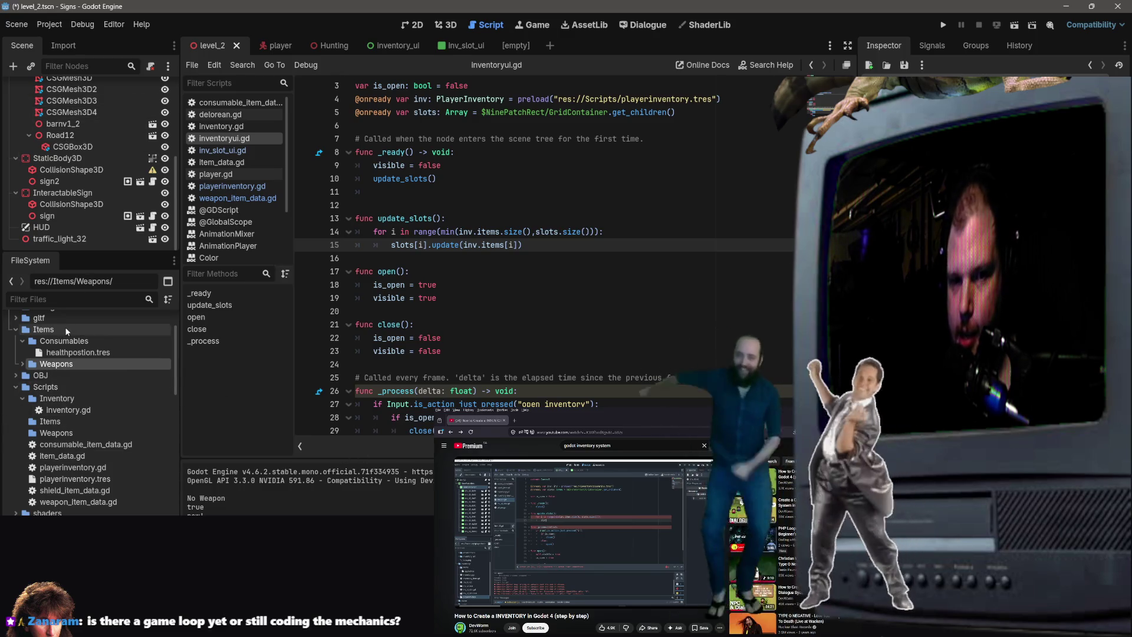
left_click(22, 364)
Open gun.tscn from the FileSystem and display its GUN root in the 3D editor.
left_click(49, 376)
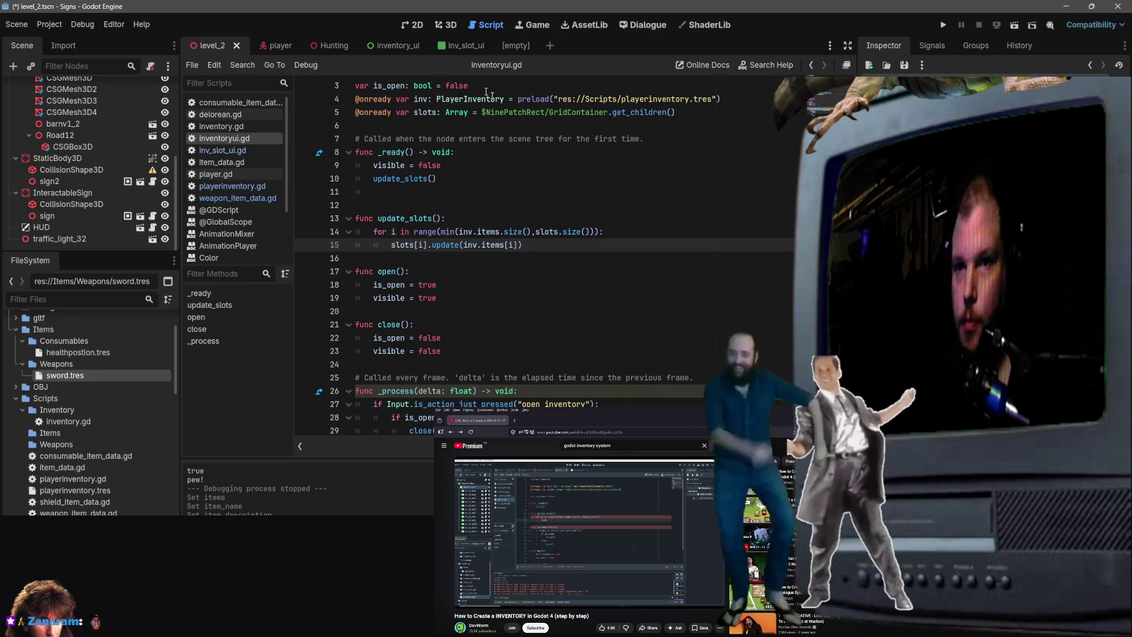
scroll(66, 423, "down", 10)
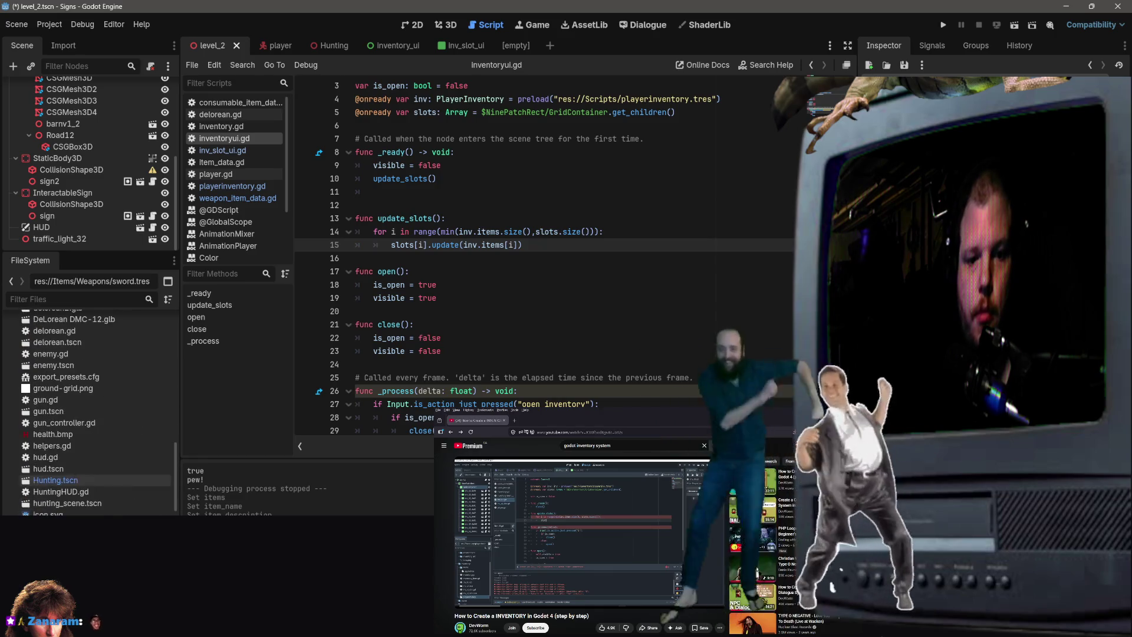
double_click(61, 411)
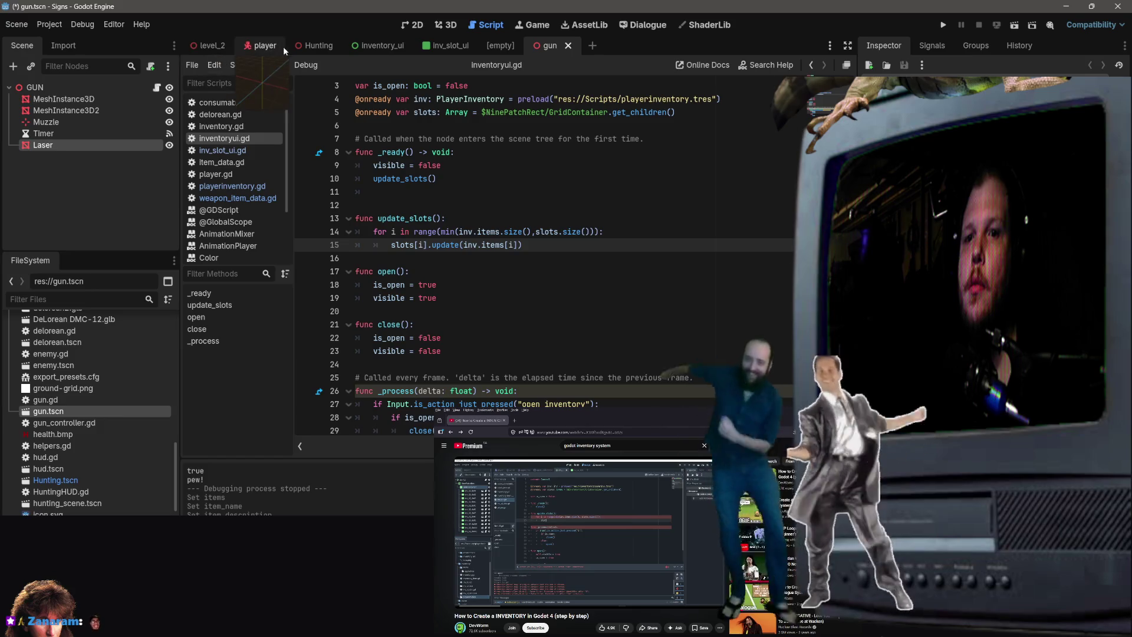
left_click(268, 47)
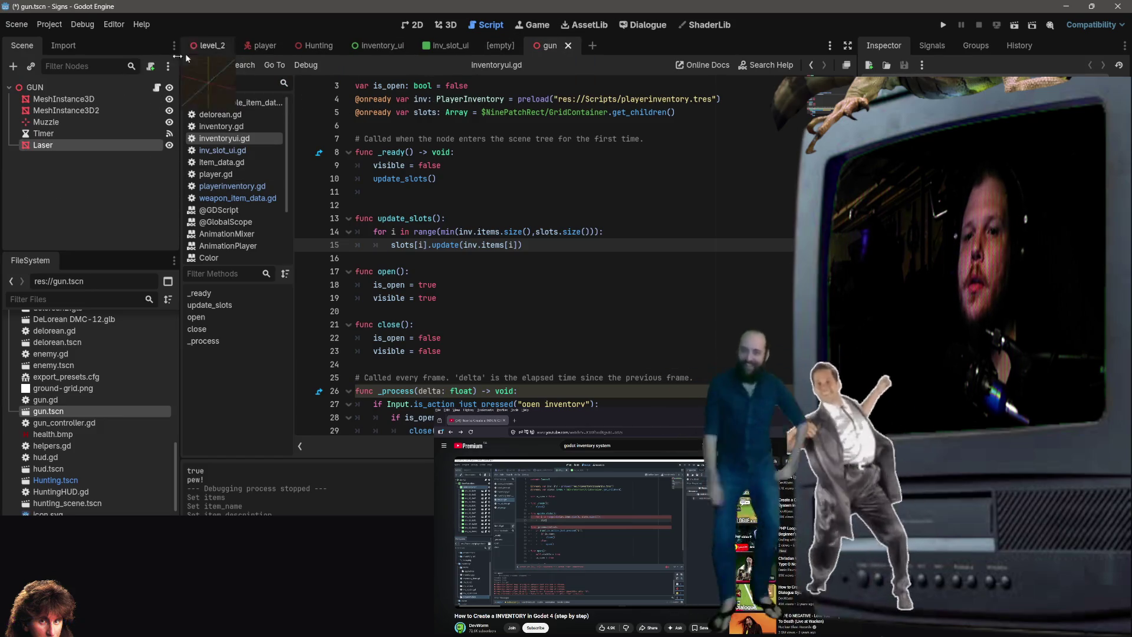
left_click(322, 47)
left_click(260, 48)
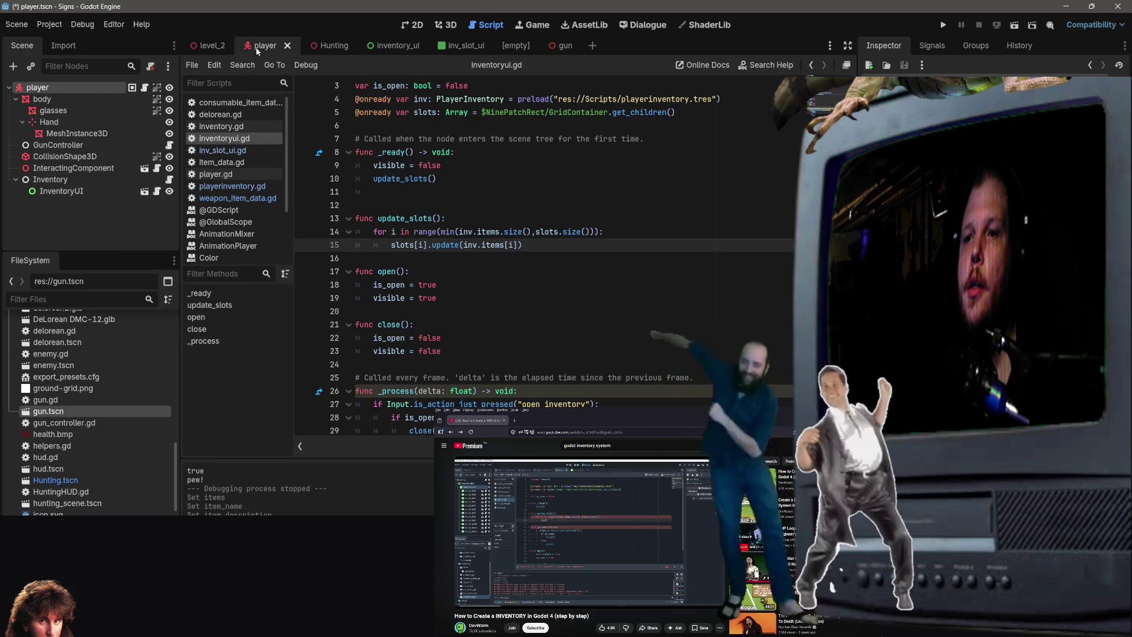
left_click(563, 48)
left_click(449, 26)
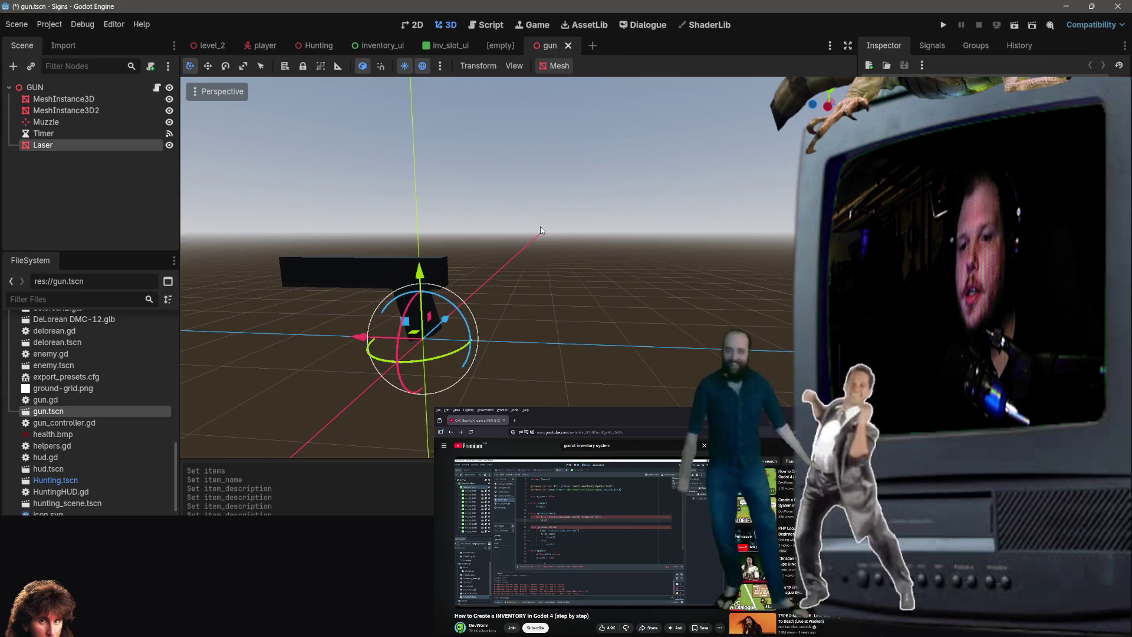
Add a Camera3D child node under the GUN root and save the scene.
left_click(517, 246)
scroll(499, 241, "down", 5)
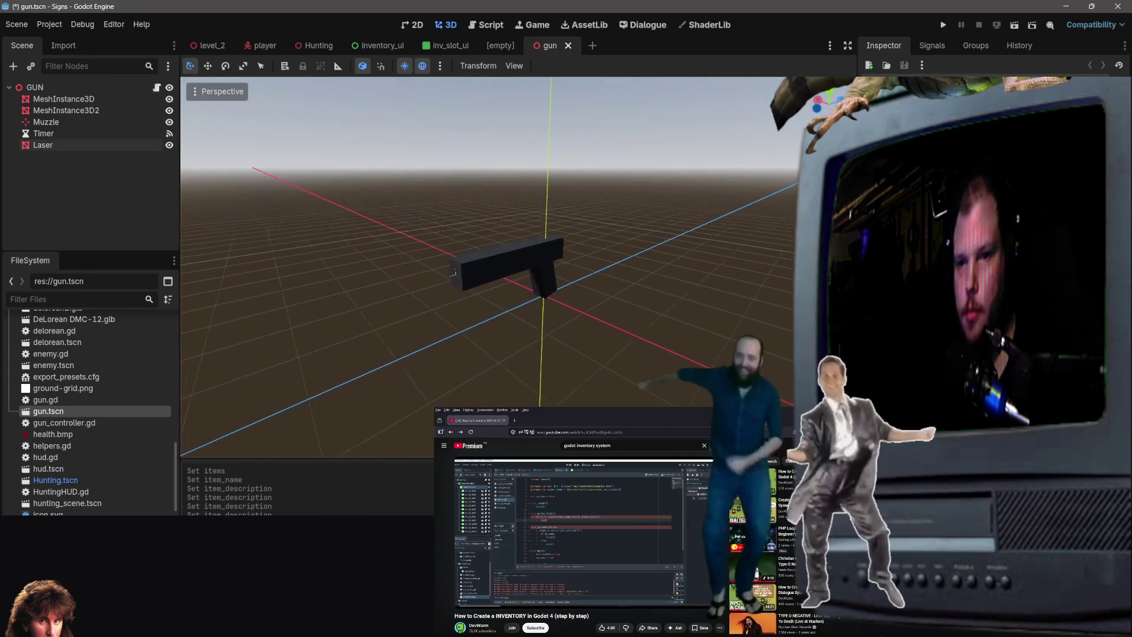
right_click(79, 180)
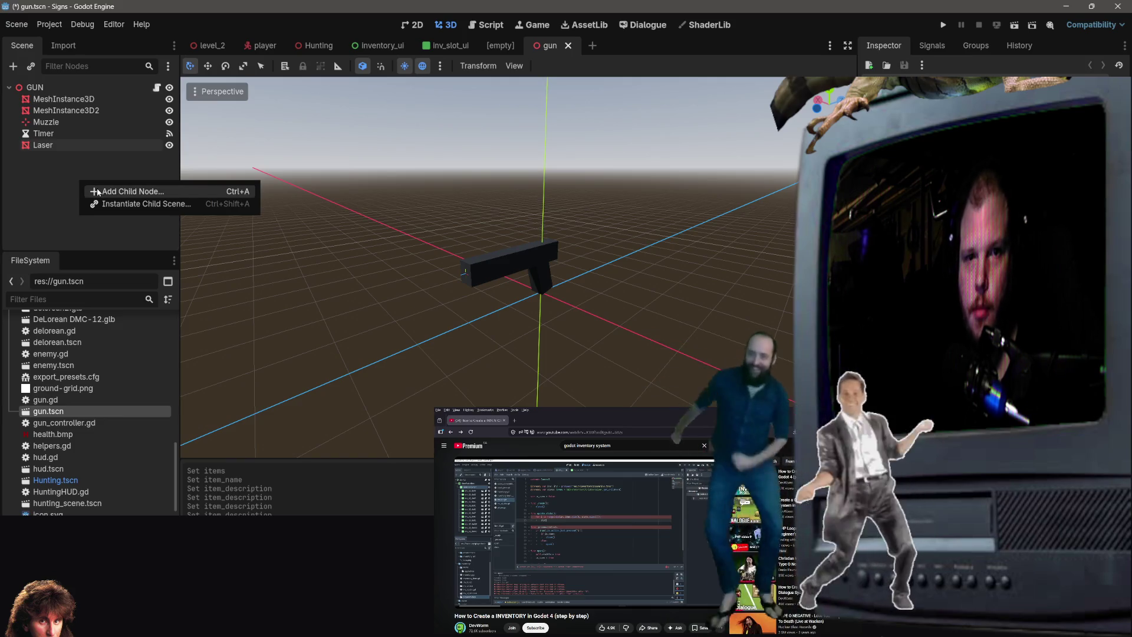
left_click(97, 192)
type("camera")
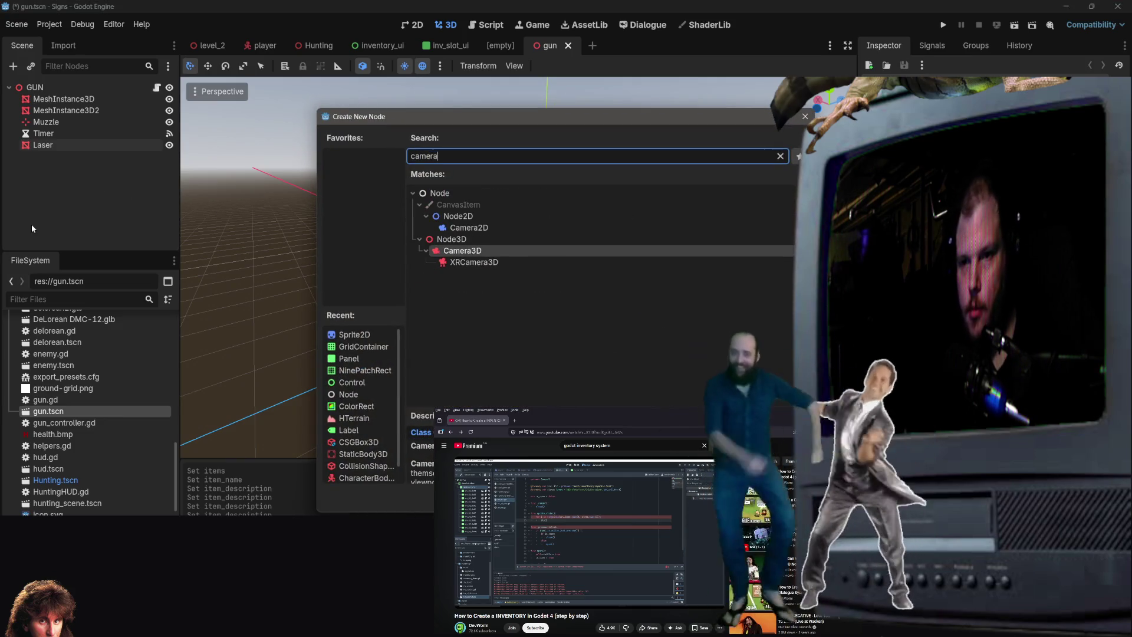
key("Return")
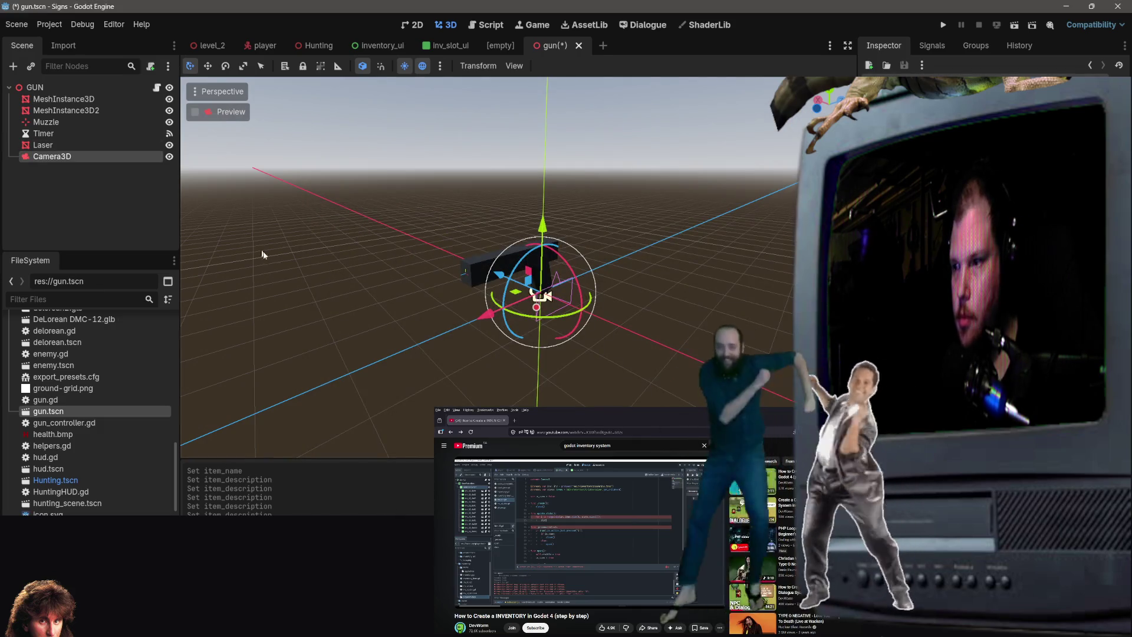
mouse_move(532, 318)
left_mouse_down()
mouse_move(556, 319)
mouse_move(501, 294)
mouse_move(529, 225)
mouse_move(559, 377)
mouse_move(531, 298)
left_mouse_up()
key("ctrl+s")
Undo the camera rotation, slide it along X and down below the gun, then save.
key("ctrl+z")
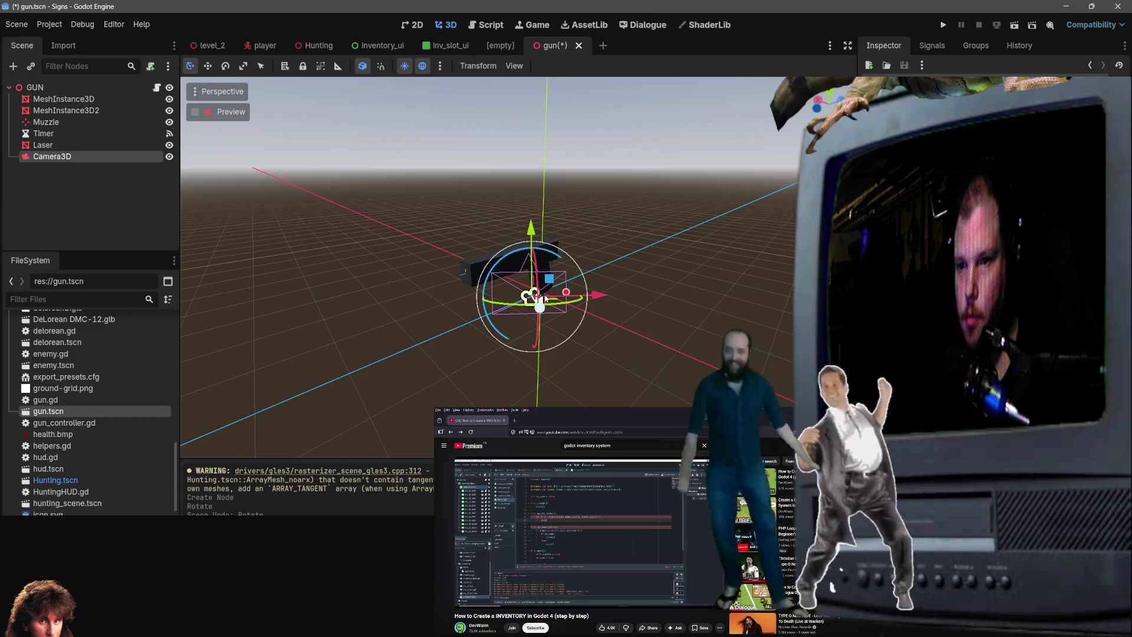
left_click_drag(598, 299, 563, 296)
left_click_drag(495, 346, 493, 397)
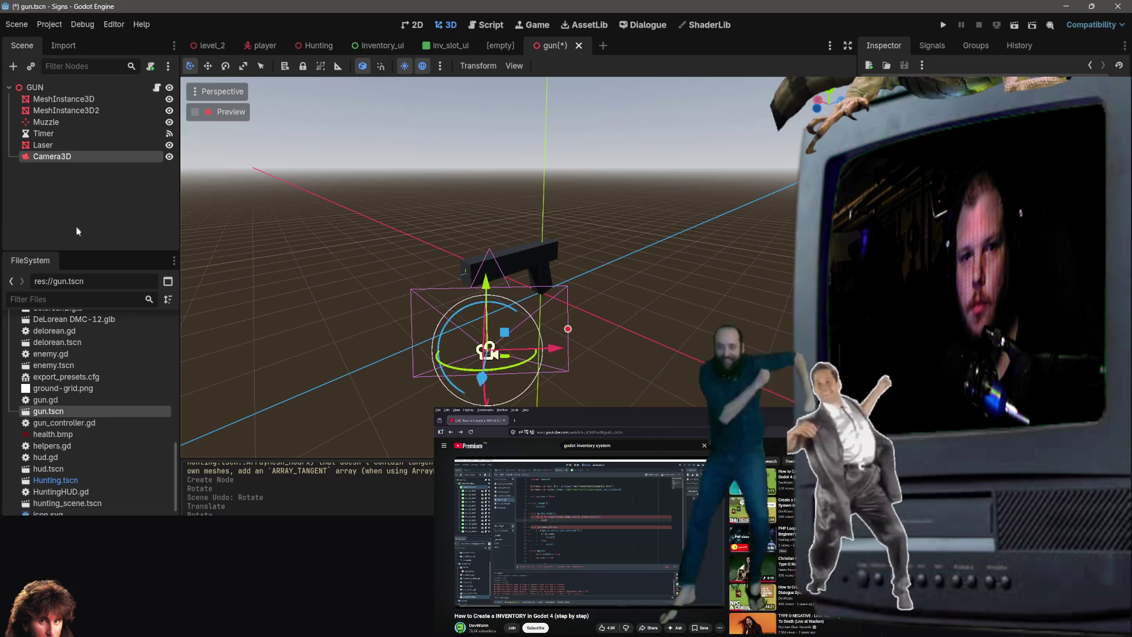
left_click(37, 193)
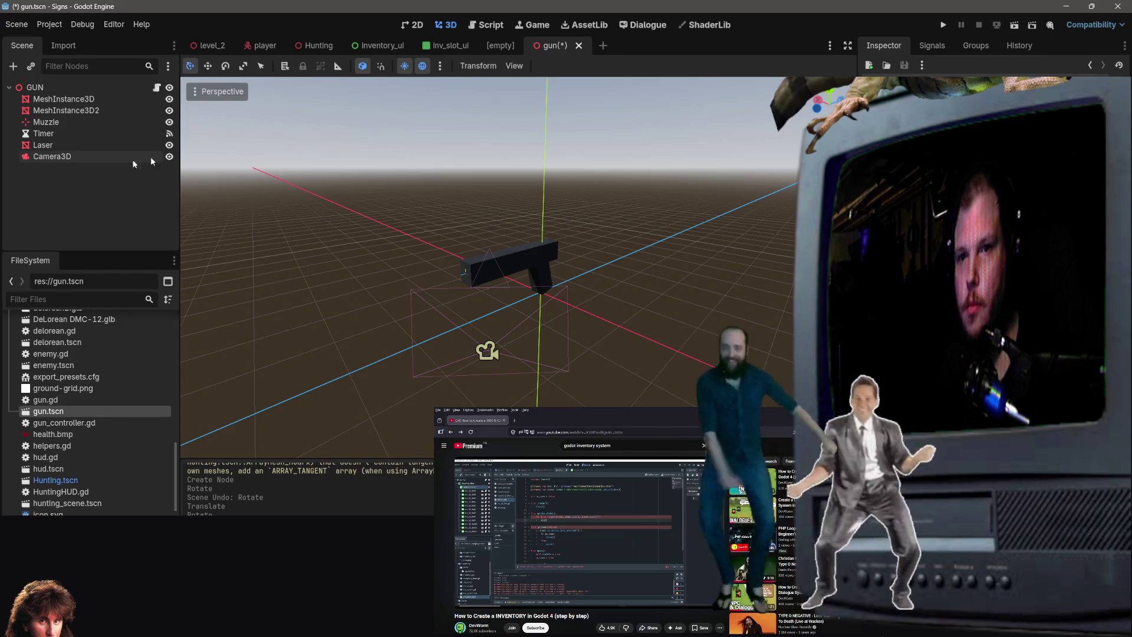
key("ctrl+s")
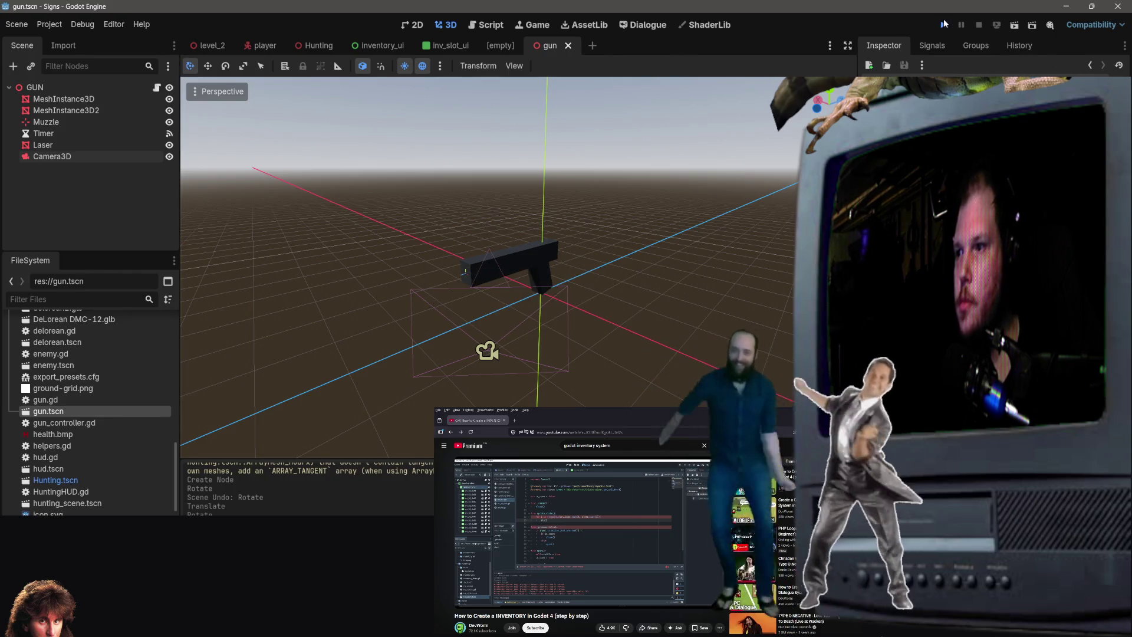
Test-run the project, then run only gun.tscn, stopping each run.
left_click(943, 24)
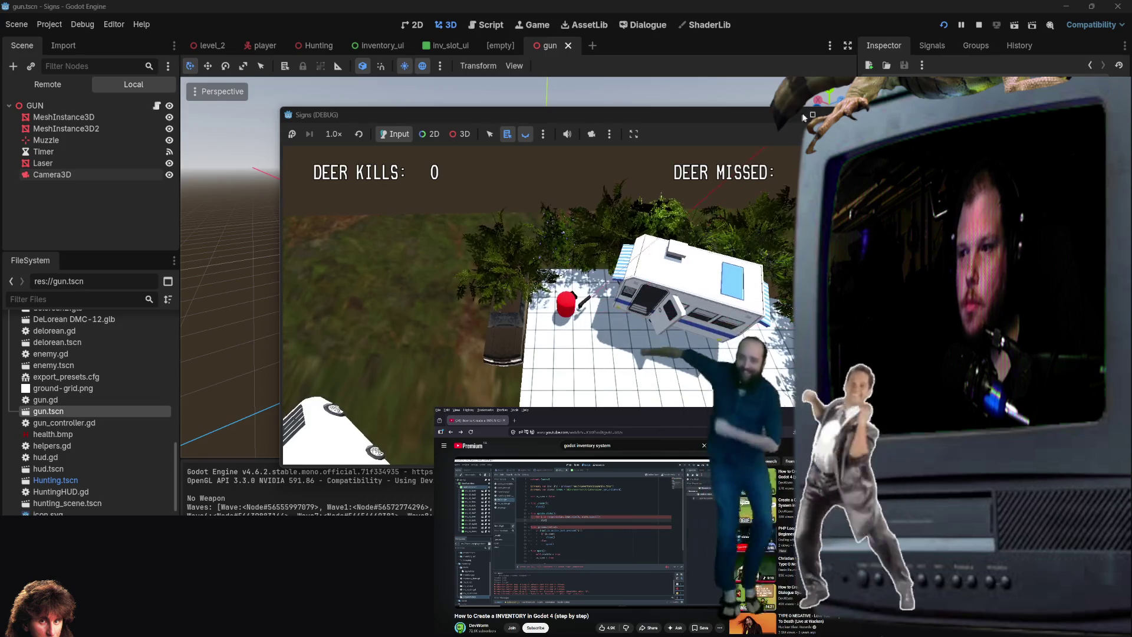
left_click(833, 114)
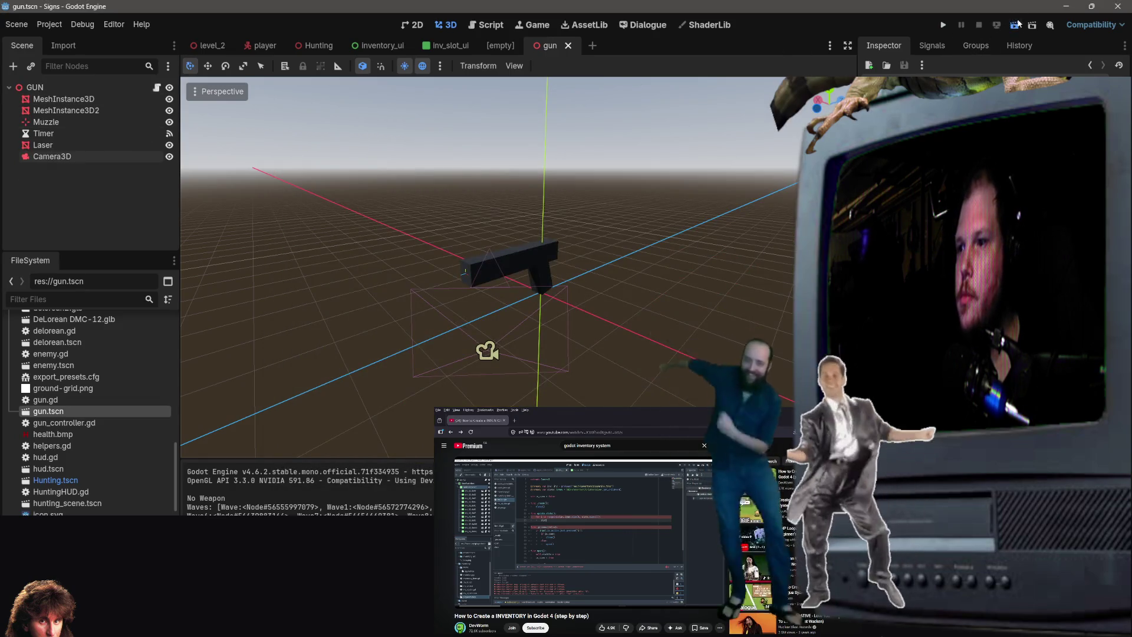
left_click(1016, 25)
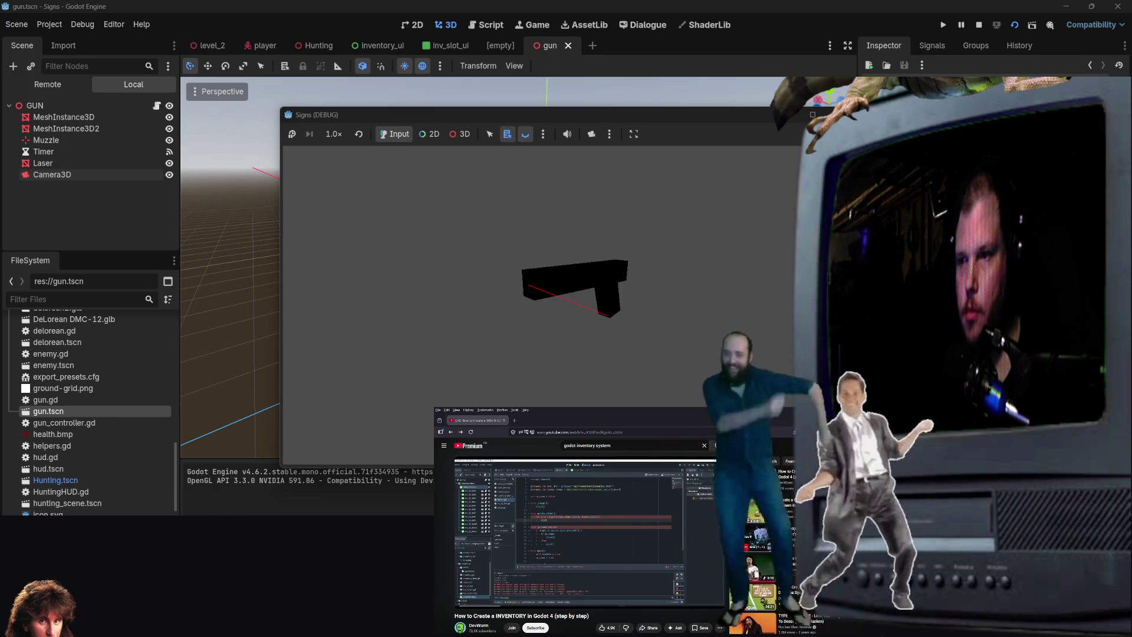
key("F8")
Hide the Laser node, then save and re-run the gun scene before stopping it.
left_click(169, 144)
left_click(1014, 25)
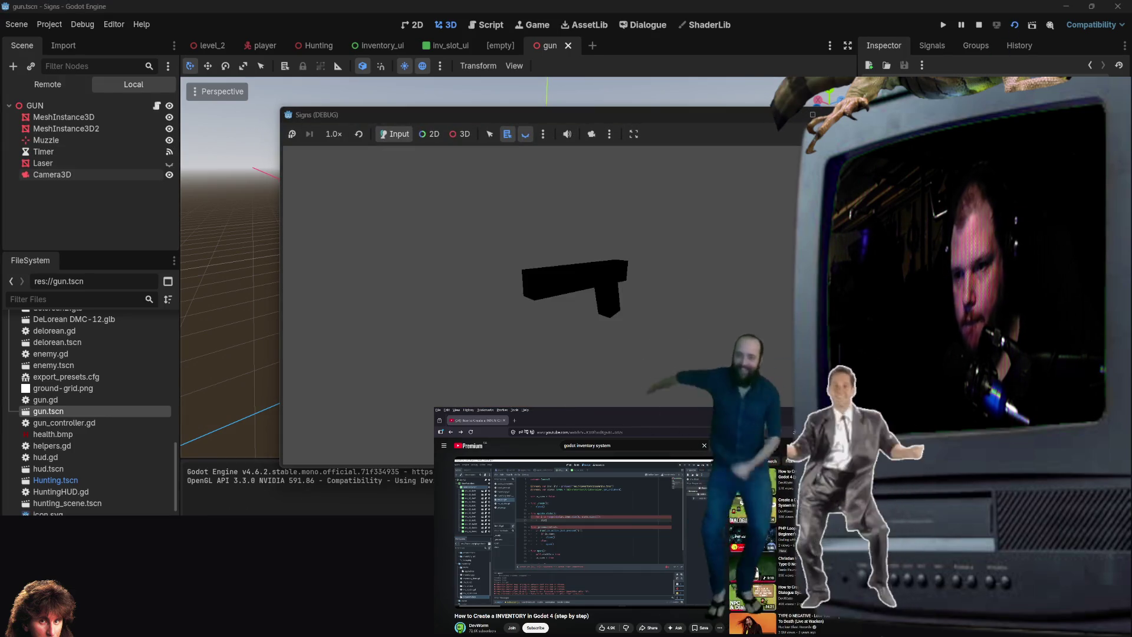
key("F8")
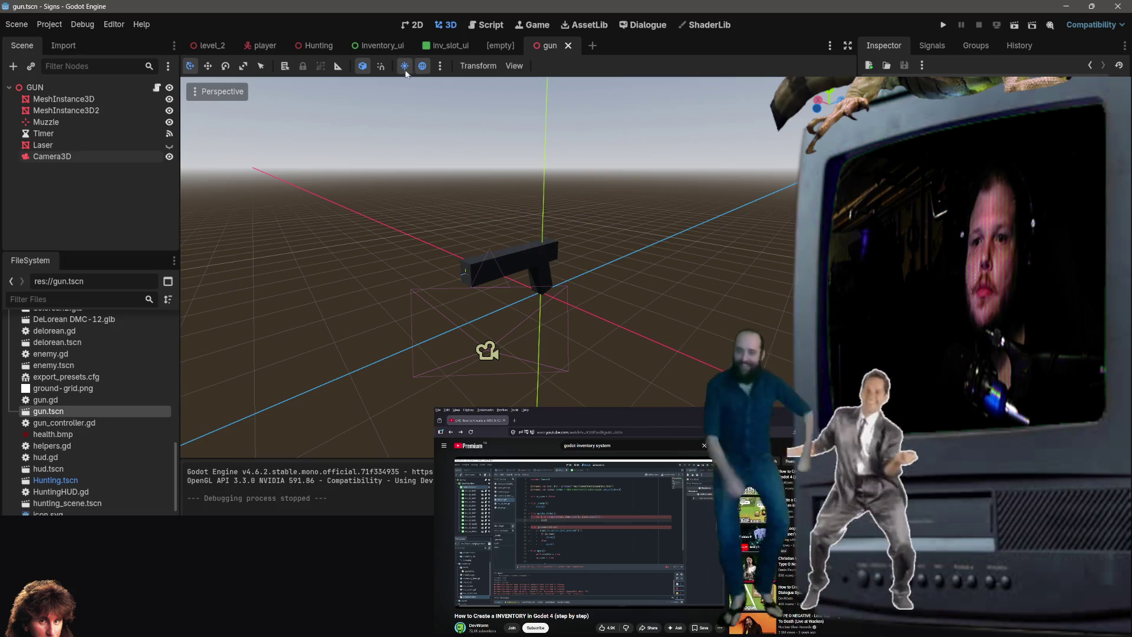
left_click(441, 66)
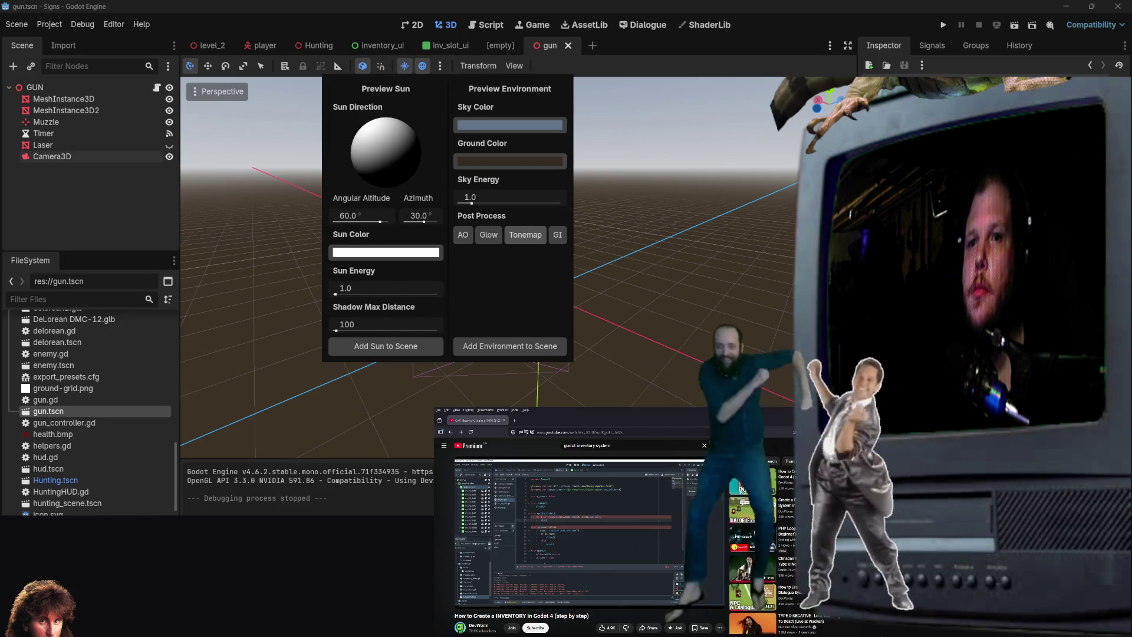
Try adding the preview sun to the scene as a real light, then undo it.
key("alt+Tab")
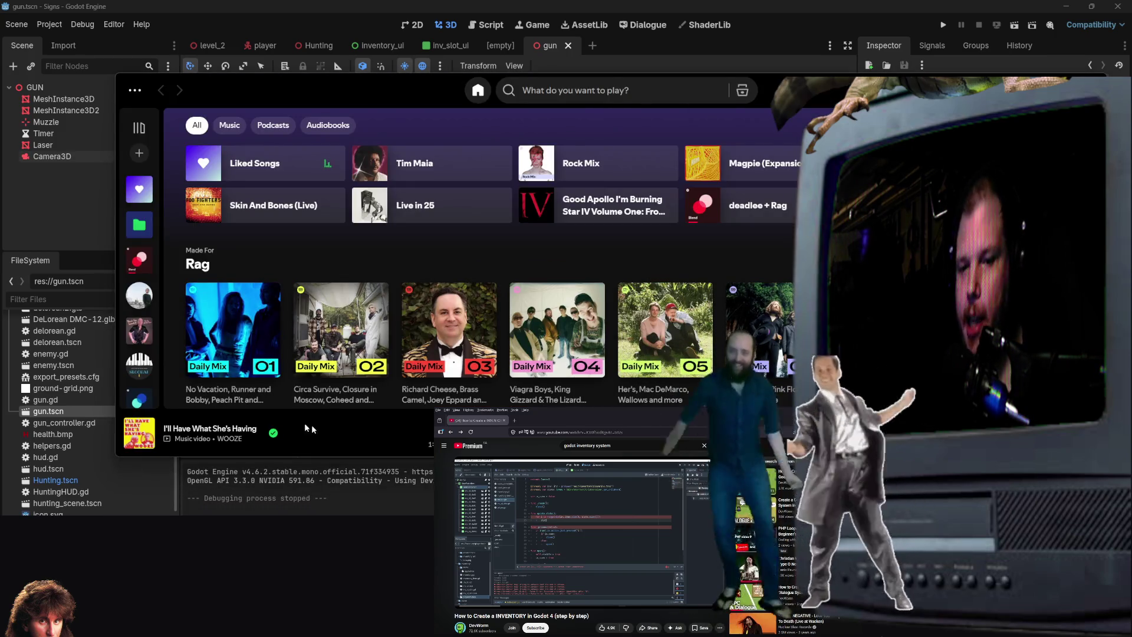
key("alt+Tab")
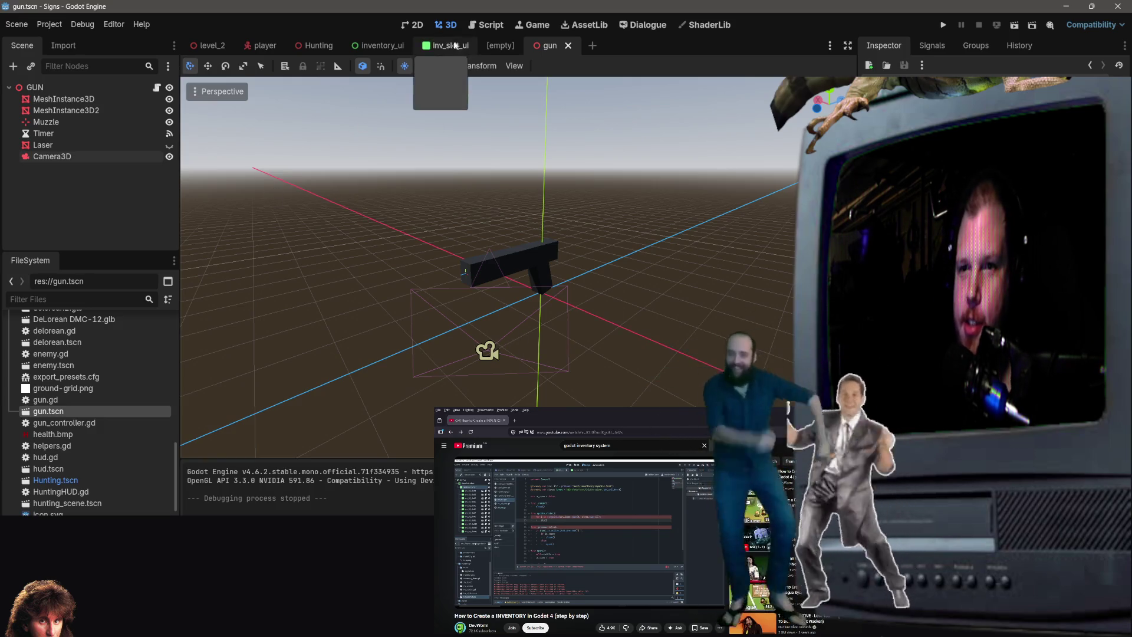
left_click(440, 65)
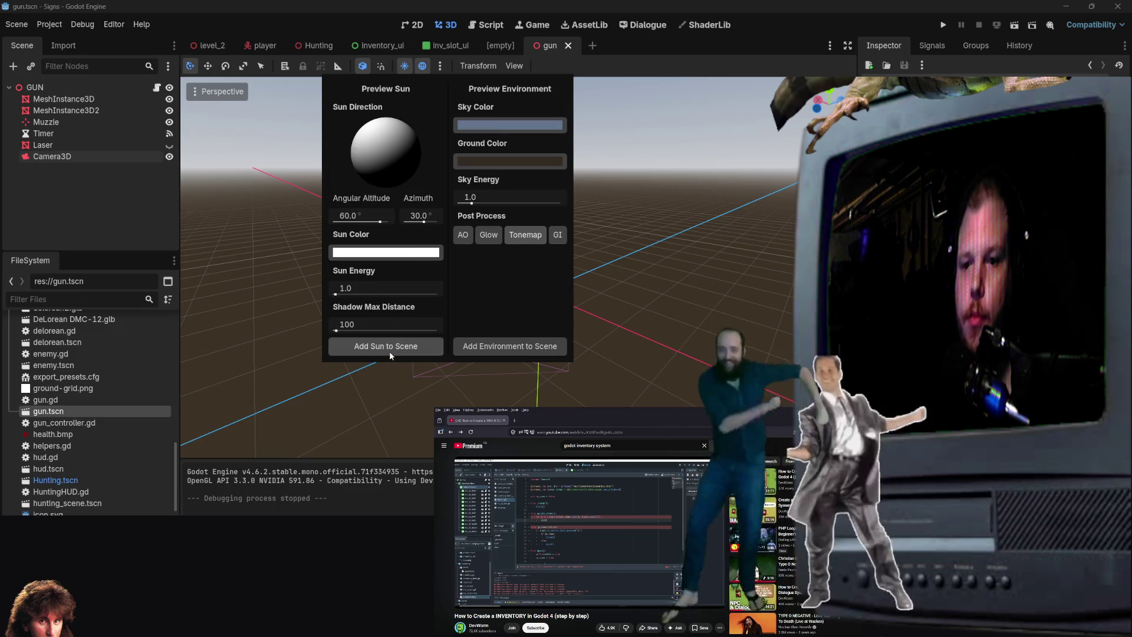
left_click(389, 350)
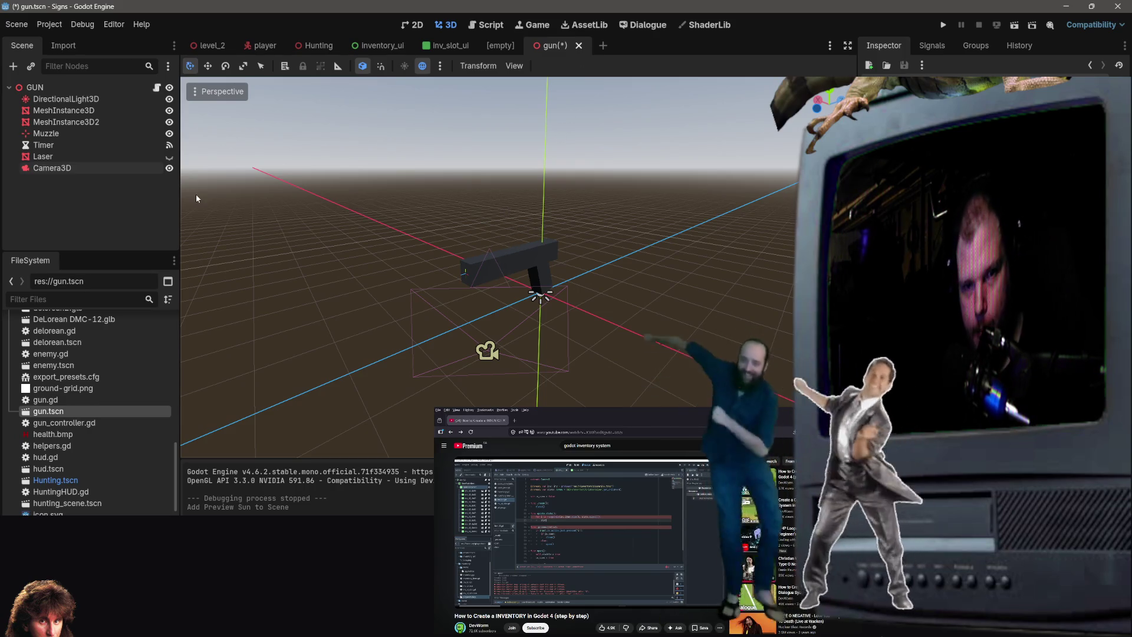
key("ctrl+z")
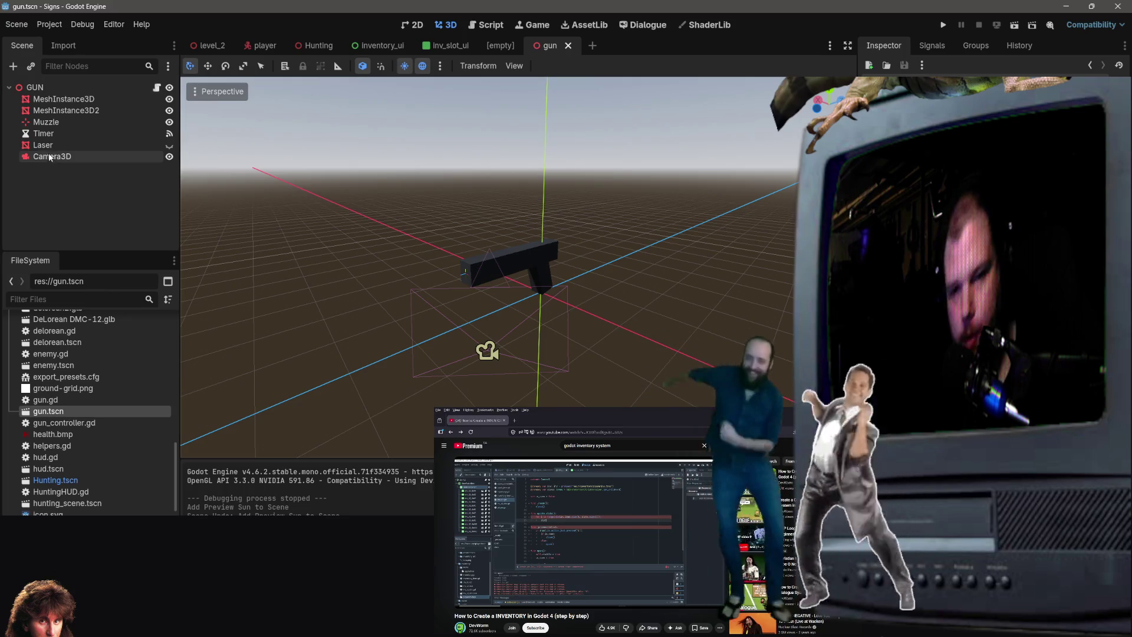
Delete the Camera3D node from the gun scene, confirming the removal.
left_click(53, 156)
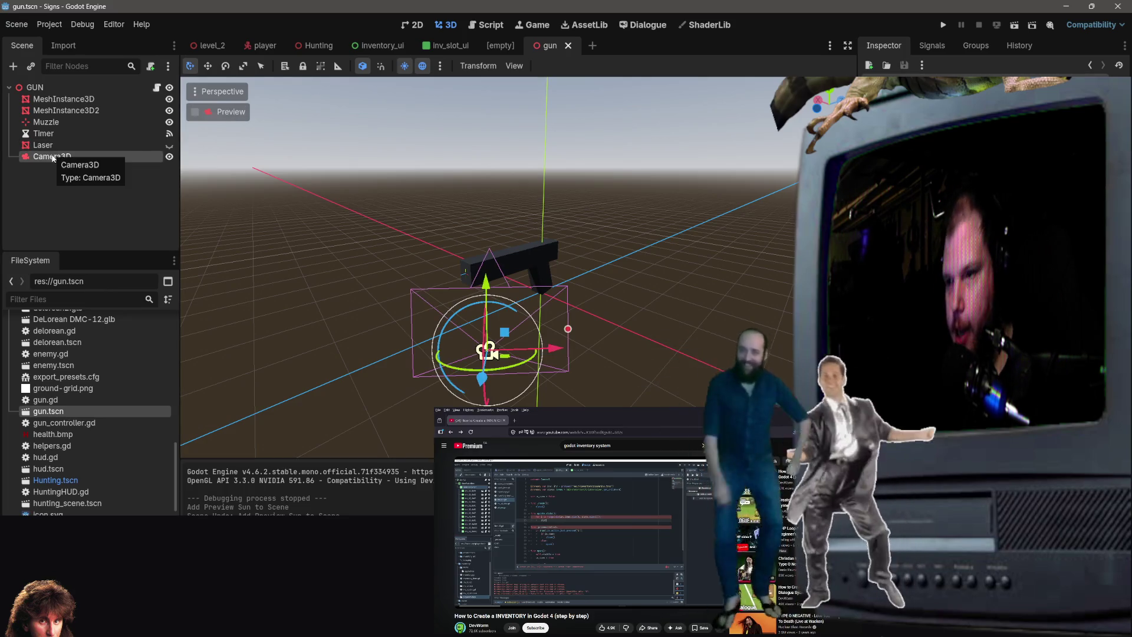
key("Delete")
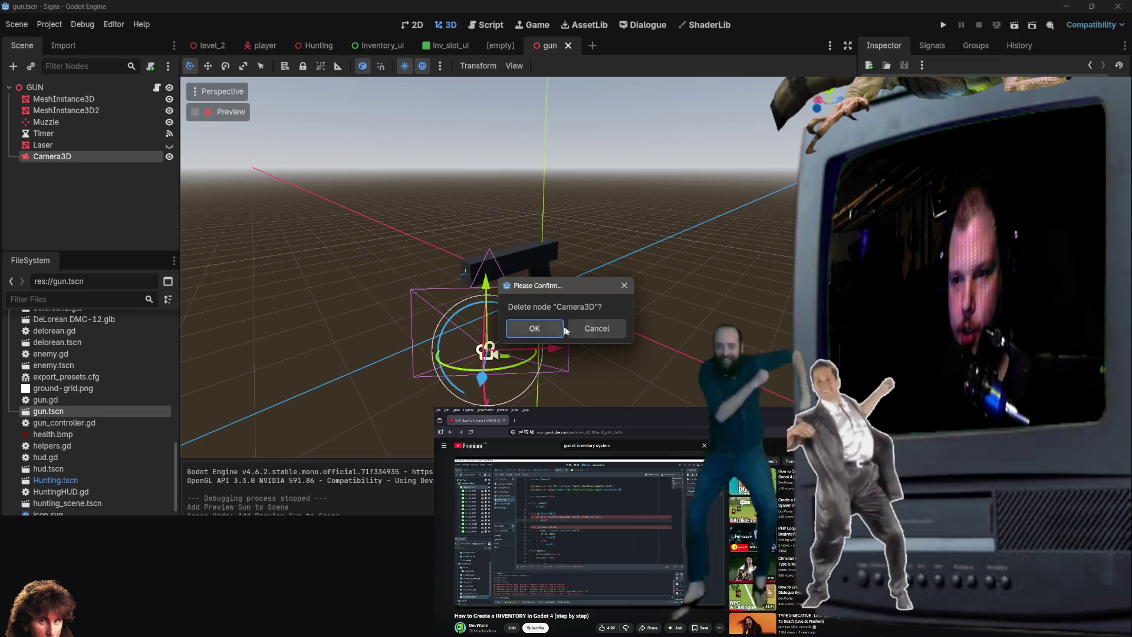
key("Return")
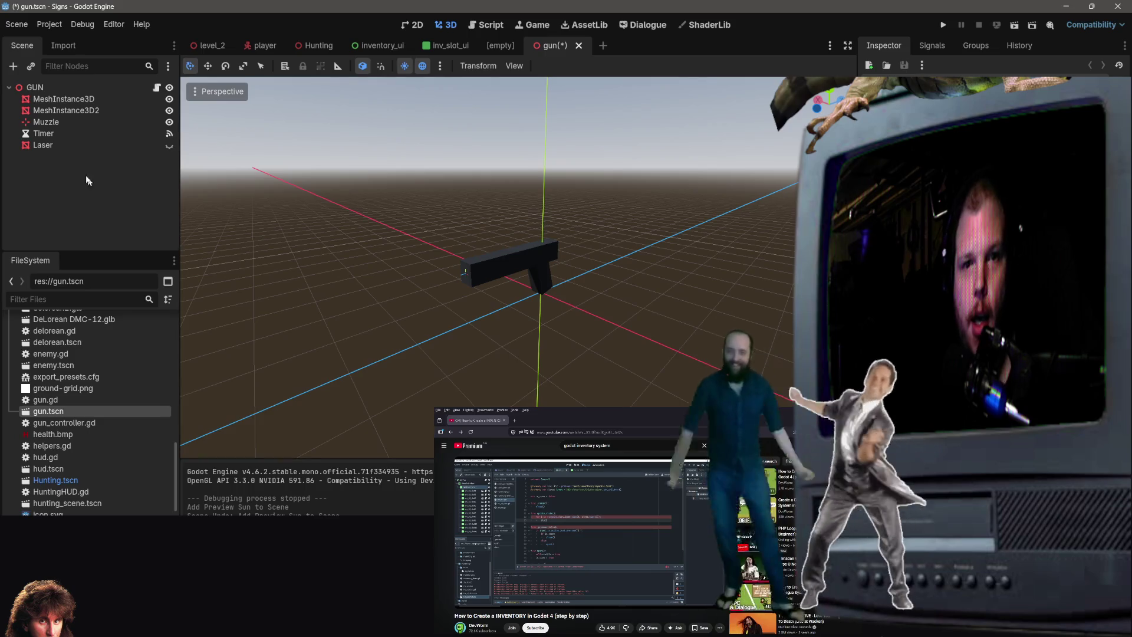
left_click(16, 24)
Create a new 3D scene with its root node renamed to Itemstagingscene.
left_click(35, 43)
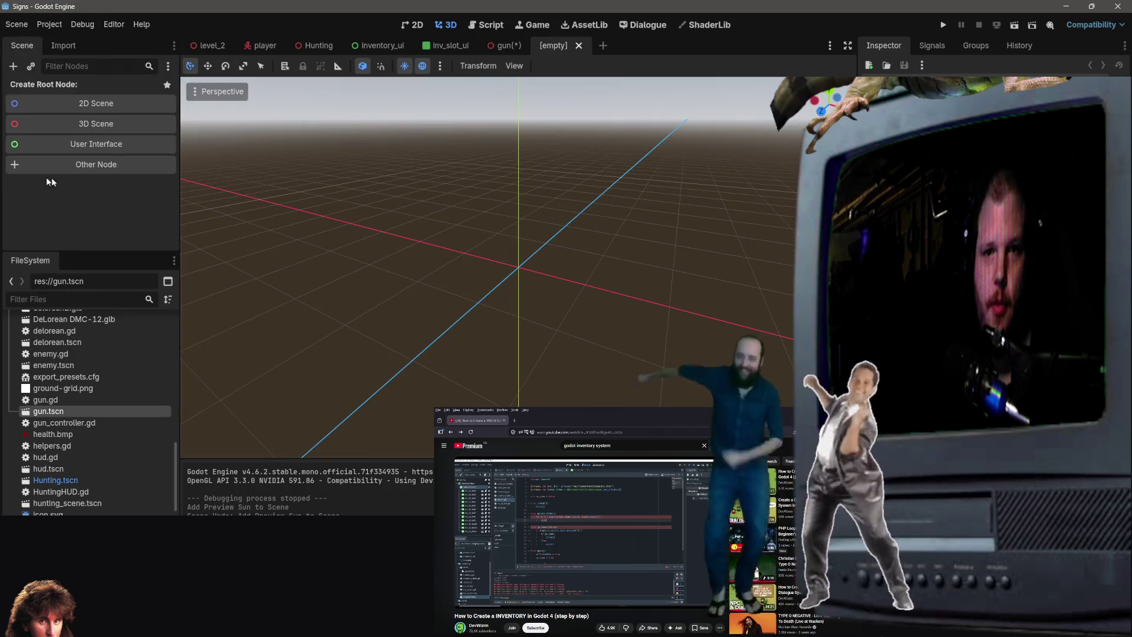
left_click(96, 123)
double_click(62, 87)
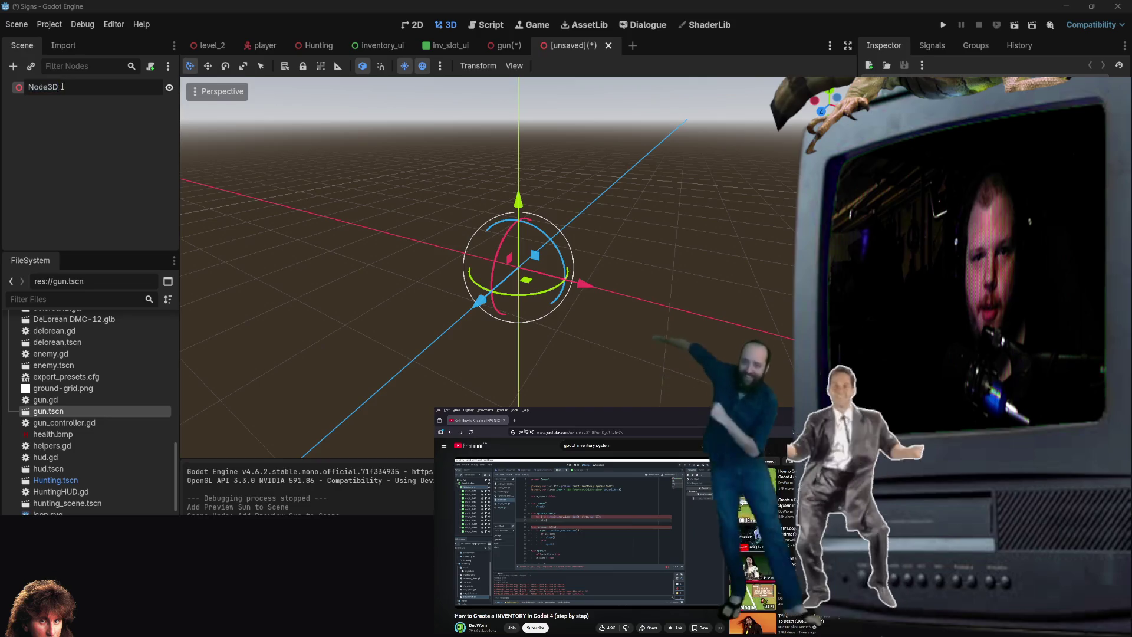
type("W")
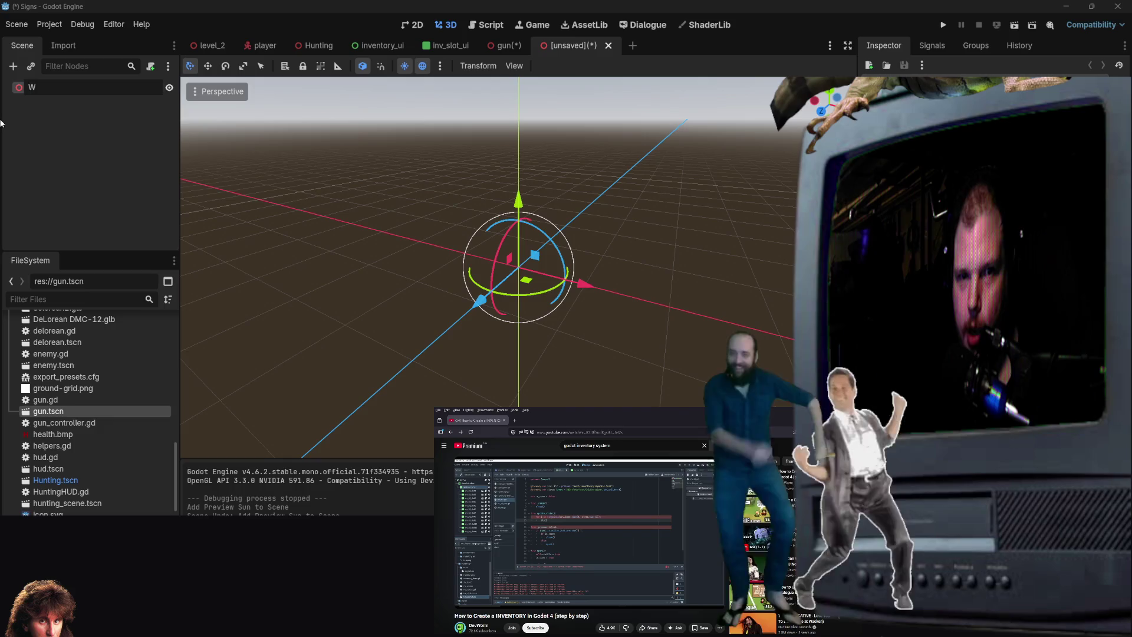
type("taging")
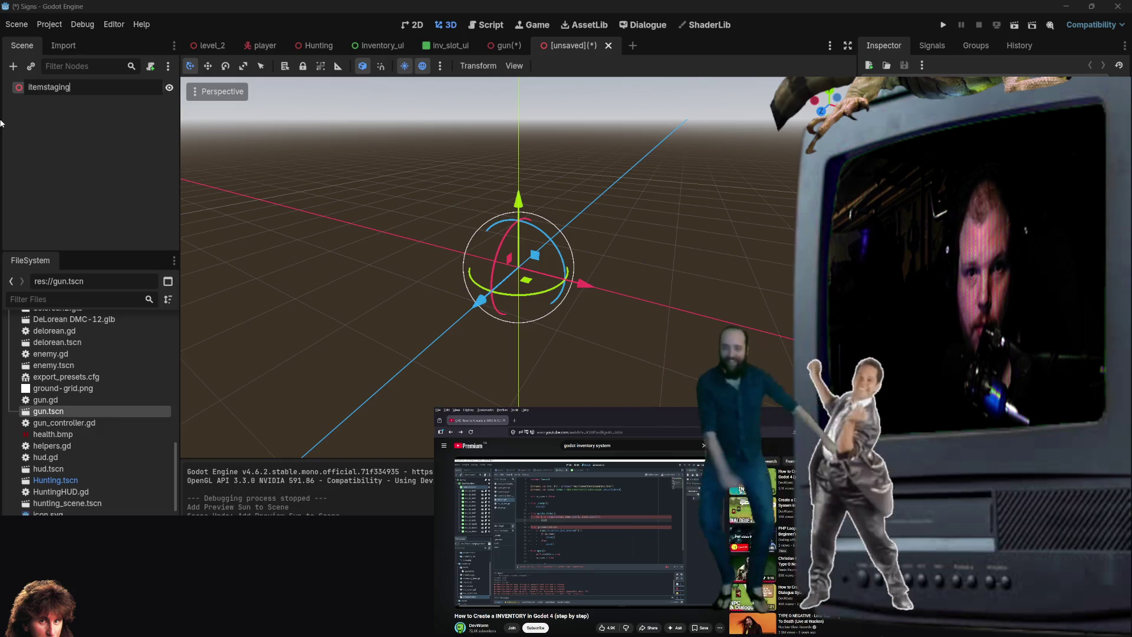
type("cene")
key("Return")
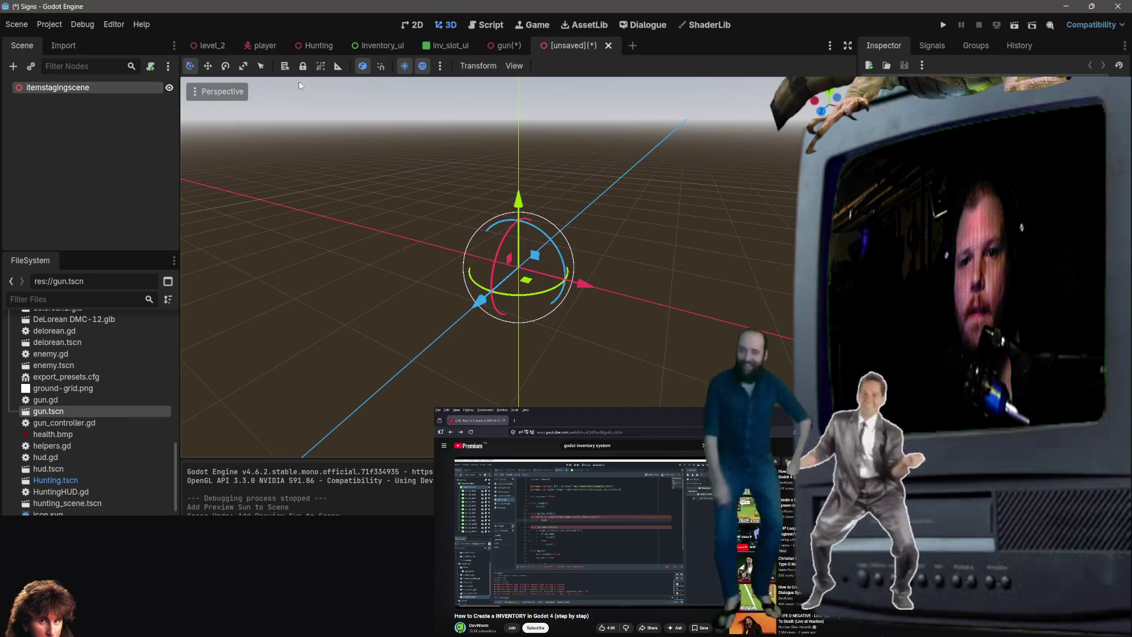
left_click(405, 66)
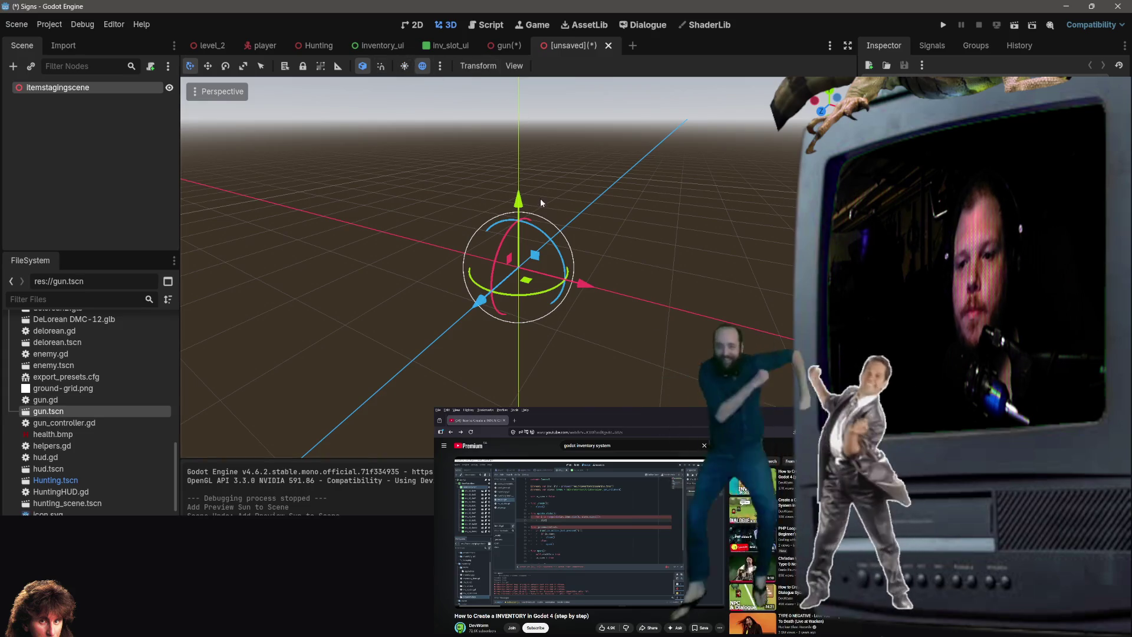
Instance gun.tscn as a child of Itemstagingscene and save the camera-less gun scene.
right_click(83, 90)
left_click(115, 115)
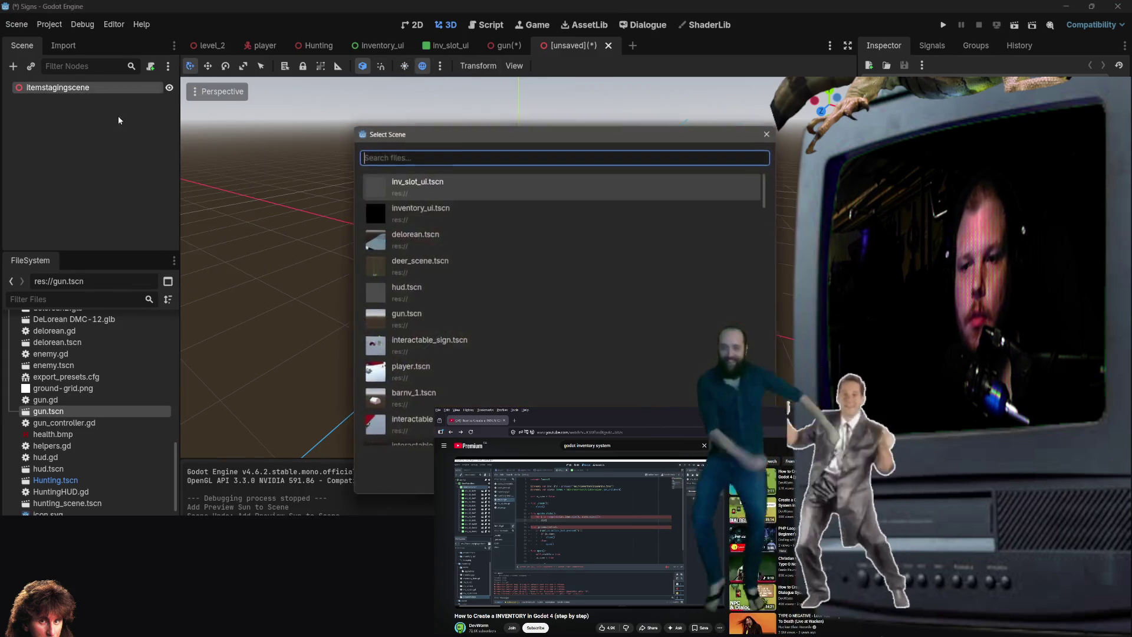
type("gun")
key("Return")
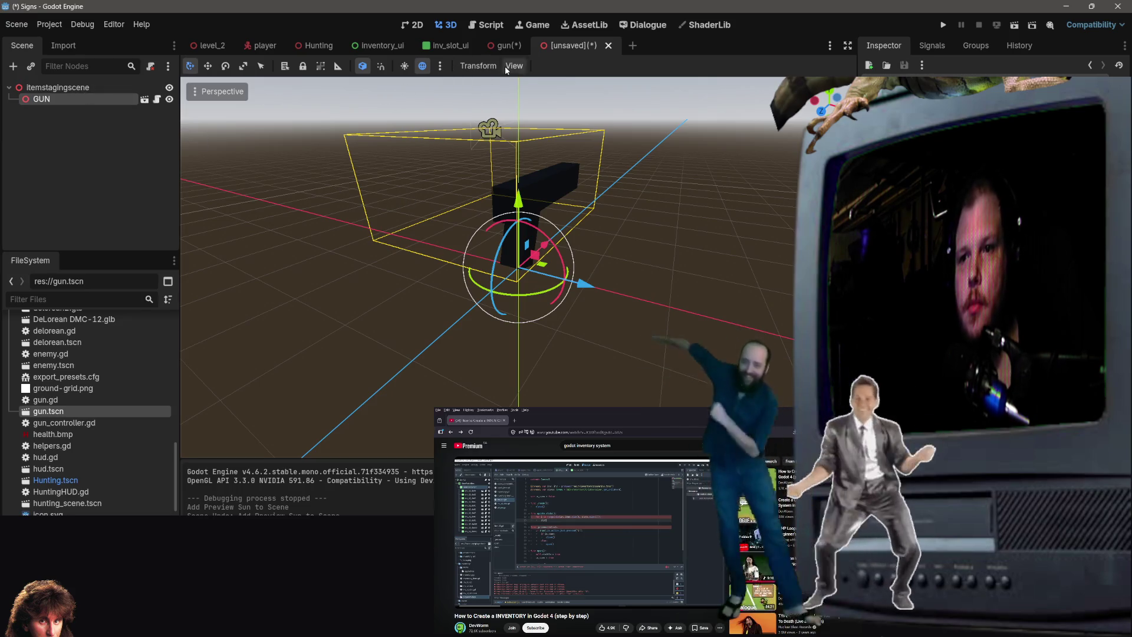
left_click(503, 45)
key("ctrl+s")
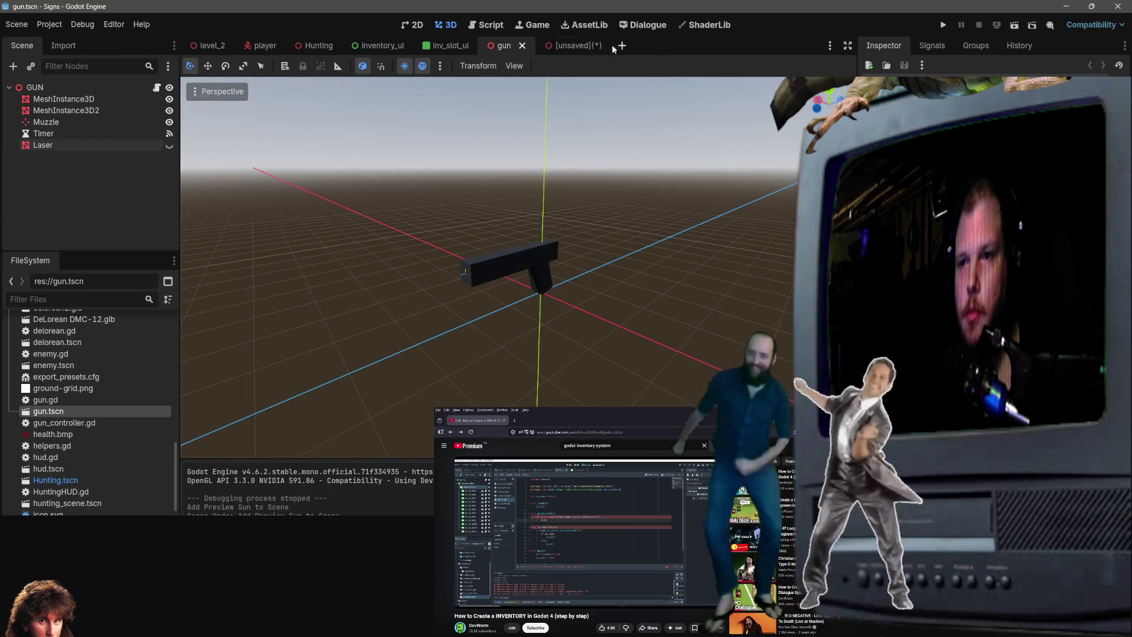
left_click(577, 45)
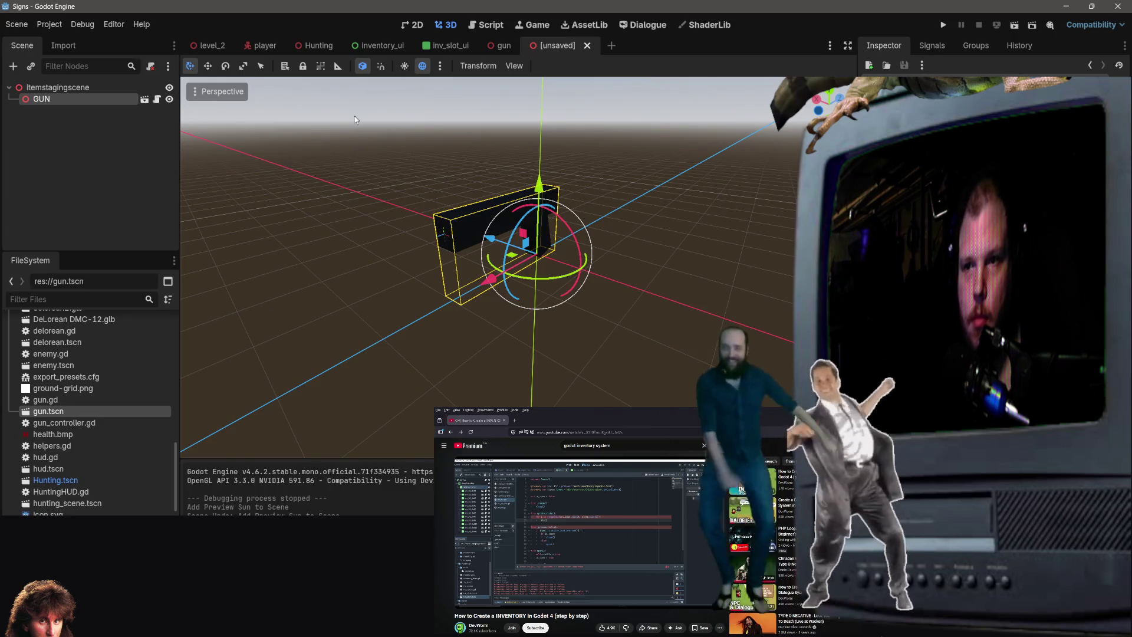
Bring up the Add Child Node list for the Itemstagingscene root.
left_click(122, 175)
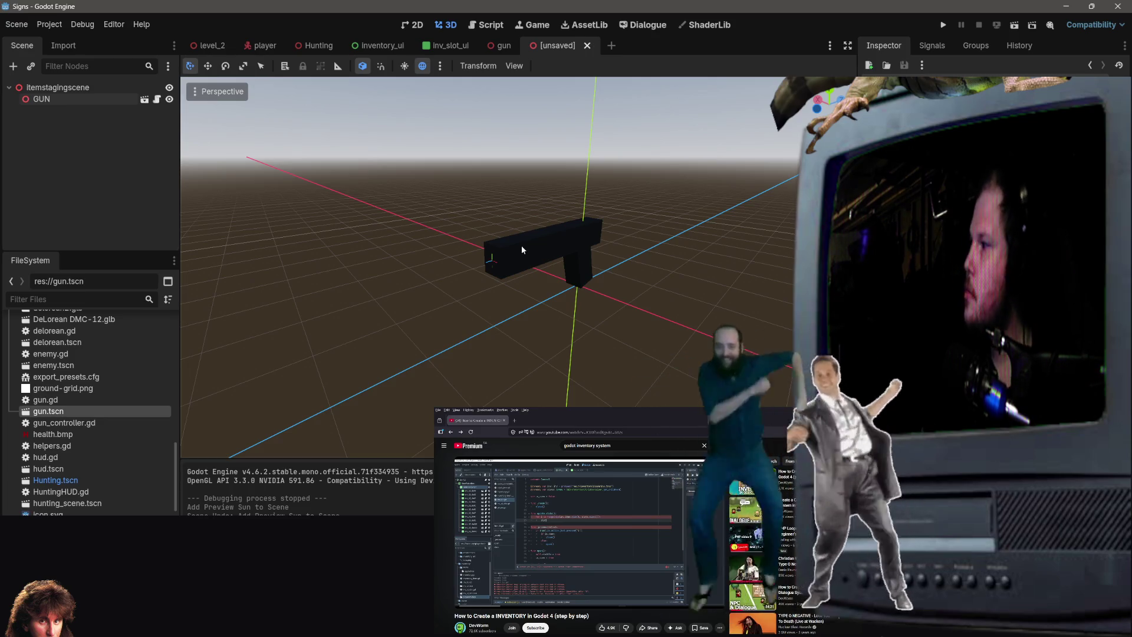
right_click(59, 100)
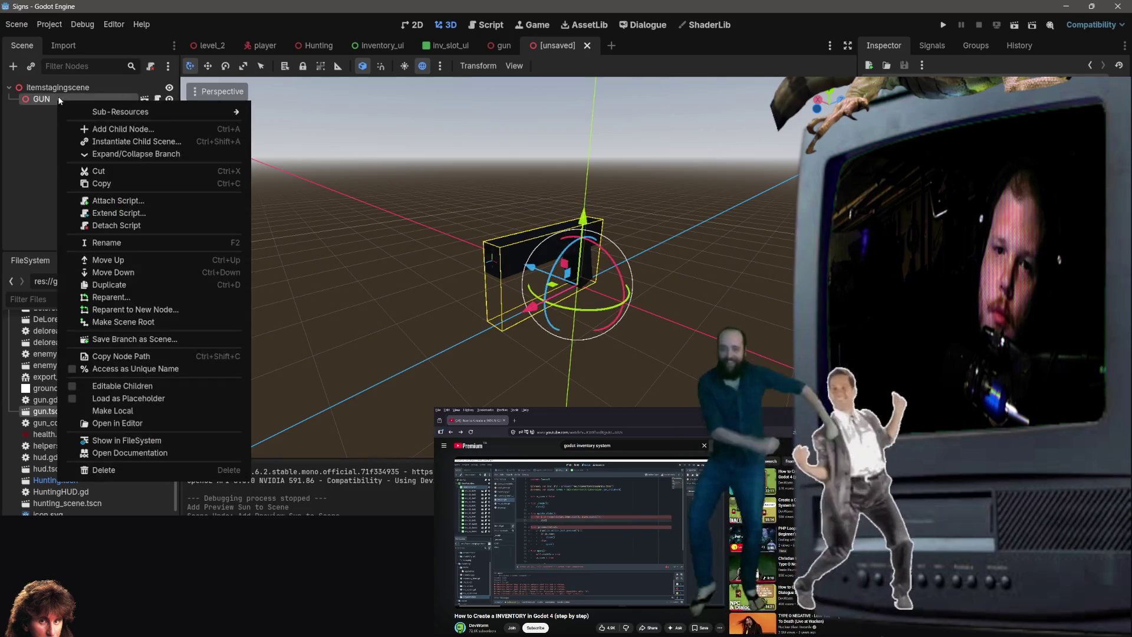
right_click(63, 86)
left_click(121, 102)
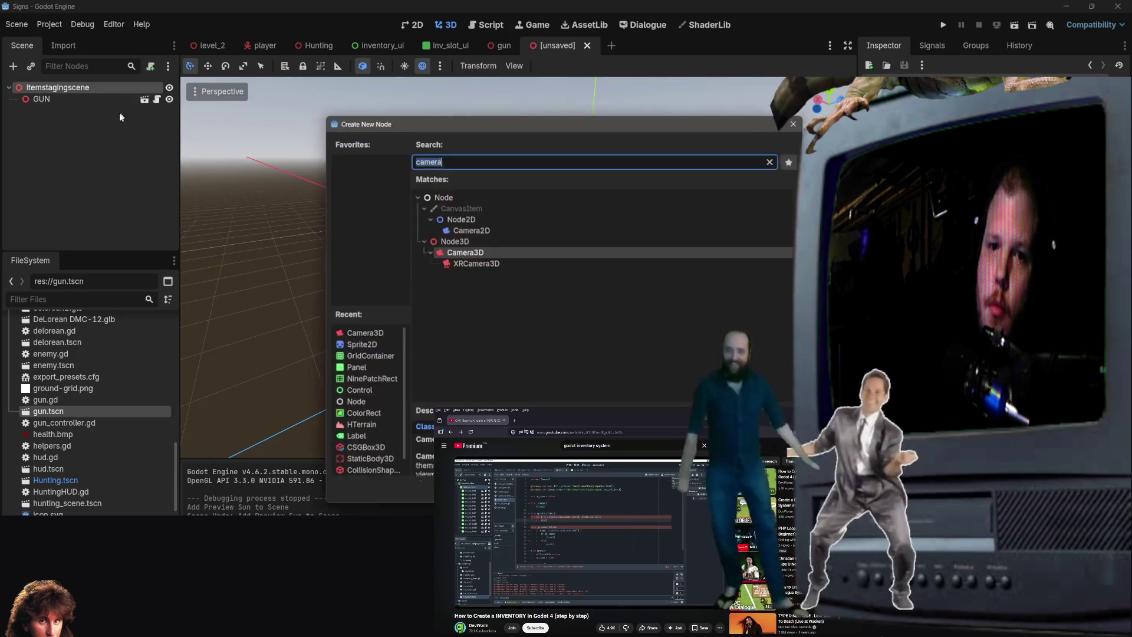
Add a Camera3D under Itemstagingscene and drag it to the right of the gun, level with it.
key("Return")
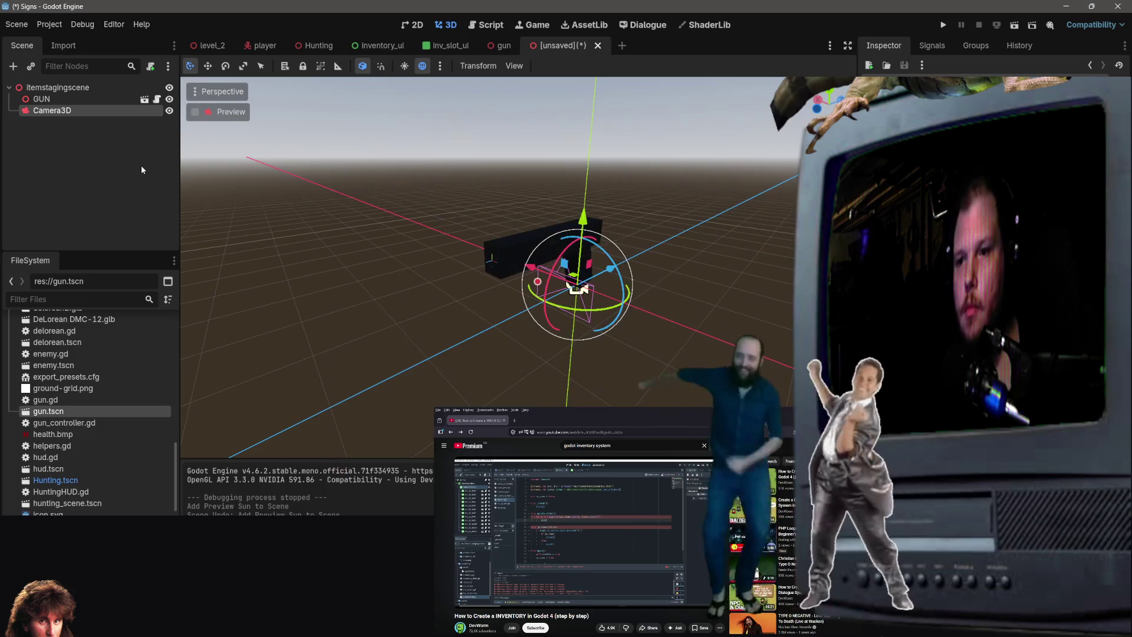
left_click_drag(610, 268, 522, 311)
left_click_drag(441, 306, 503, 342)
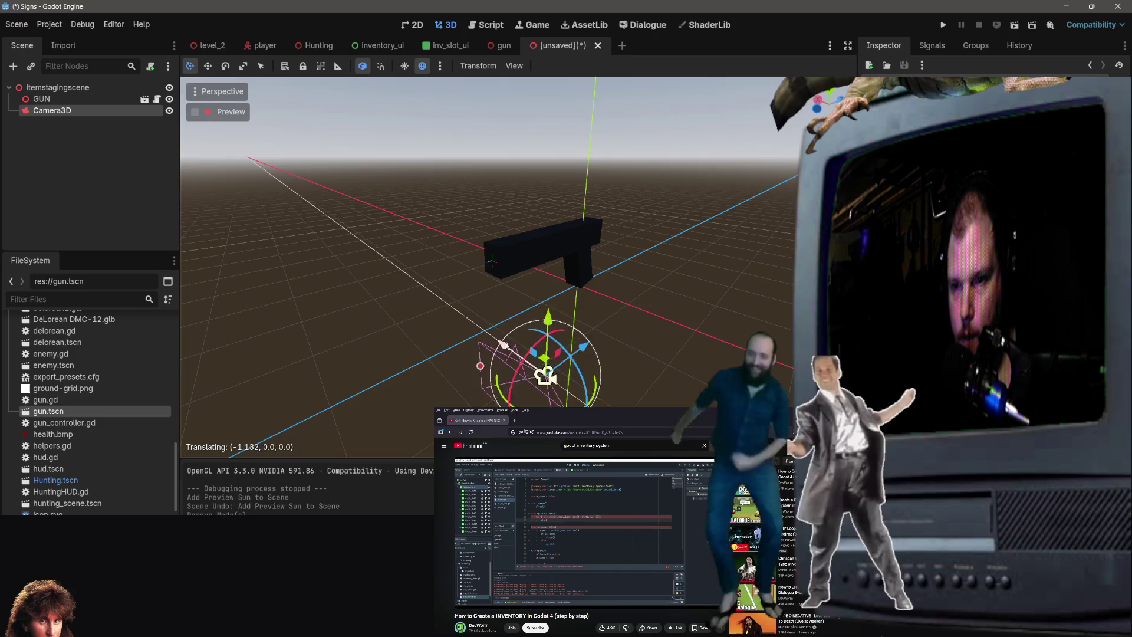
mouse_move(581, 384)
left_mouse_down()
mouse_move(607, 295)
mouse_move(531, 322)
mouse_move(499, 281)
left_mouse_up()
mouse_move(601, 290)
left_mouse_down()
mouse_move(629, 323)
mouse_move(606, 262)
mouse_move(608, 208)
left_mouse_up()
left_click_drag(630, 255, 706, 261)
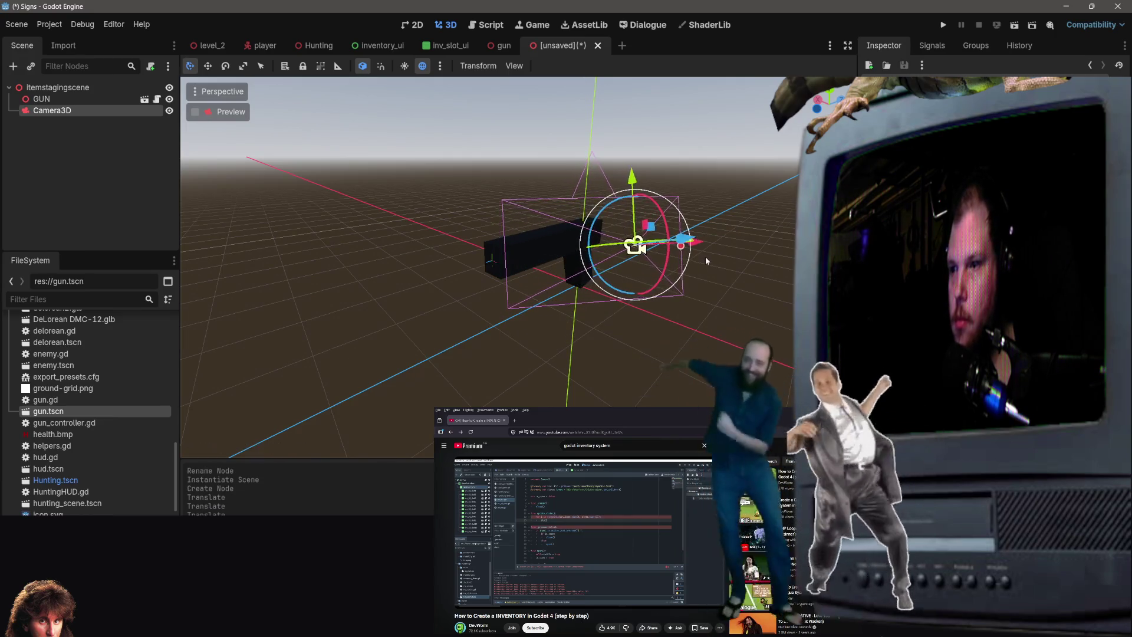
left_click(404, 67)
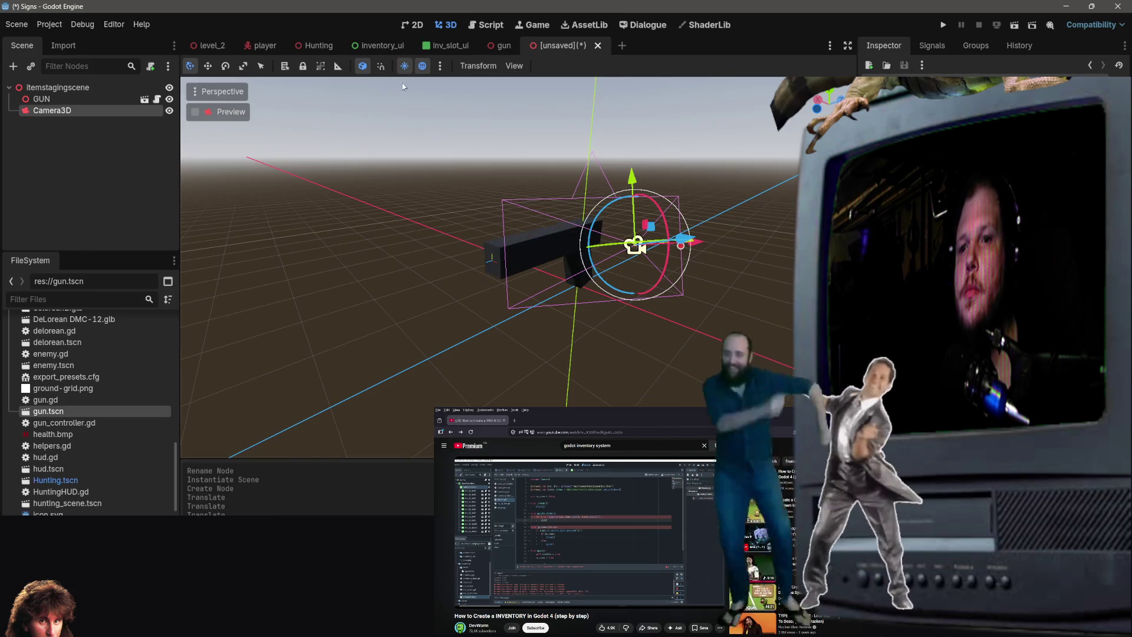
Add the preview sun to Itemstagingscene as a DirectionalLight3D.
left_click(404, 66)
left_click(405, 66)
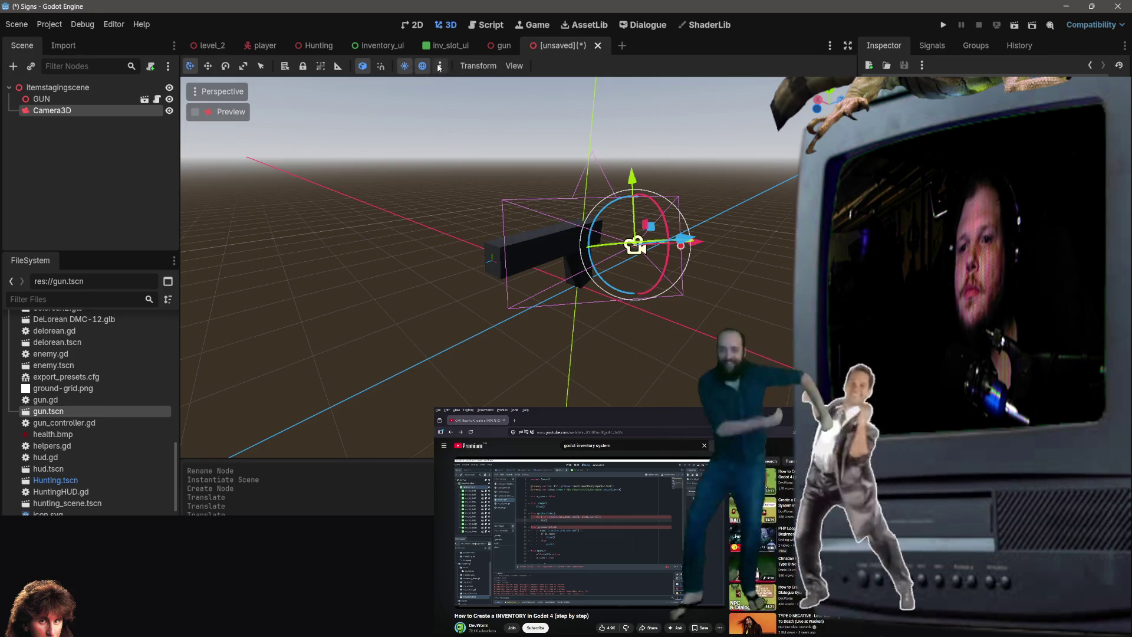
left_click(439, 66)
left_click(392, 344)
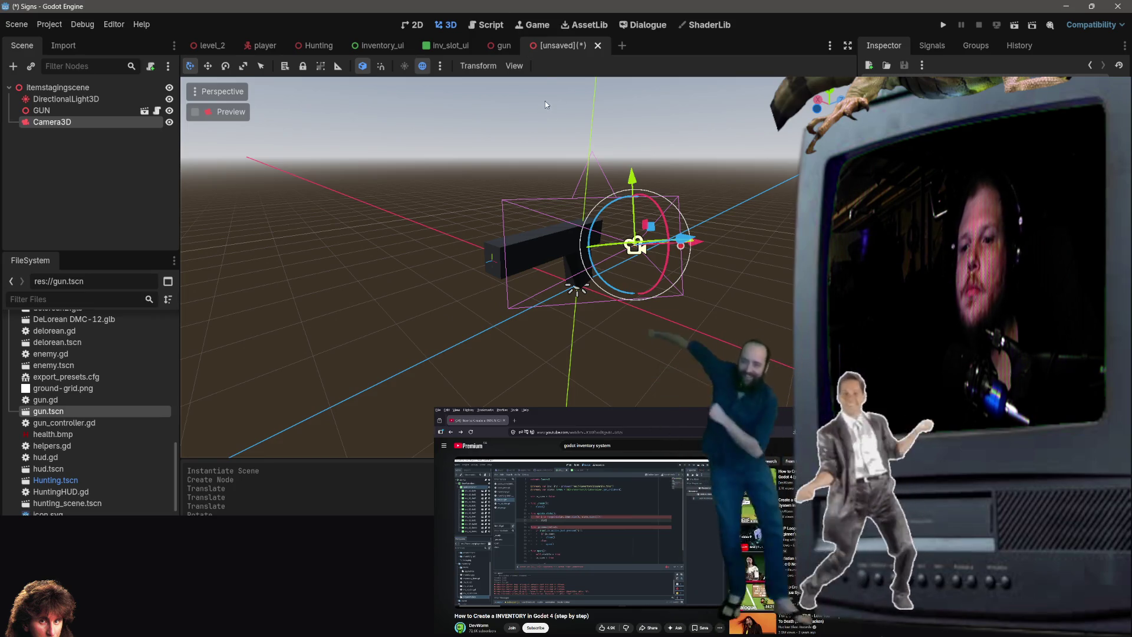
Switch the preview sky and ground back on and show the Preview Environment settings.
left_click(422, 67)
left_click(423, 66)
left_click(422, 67)
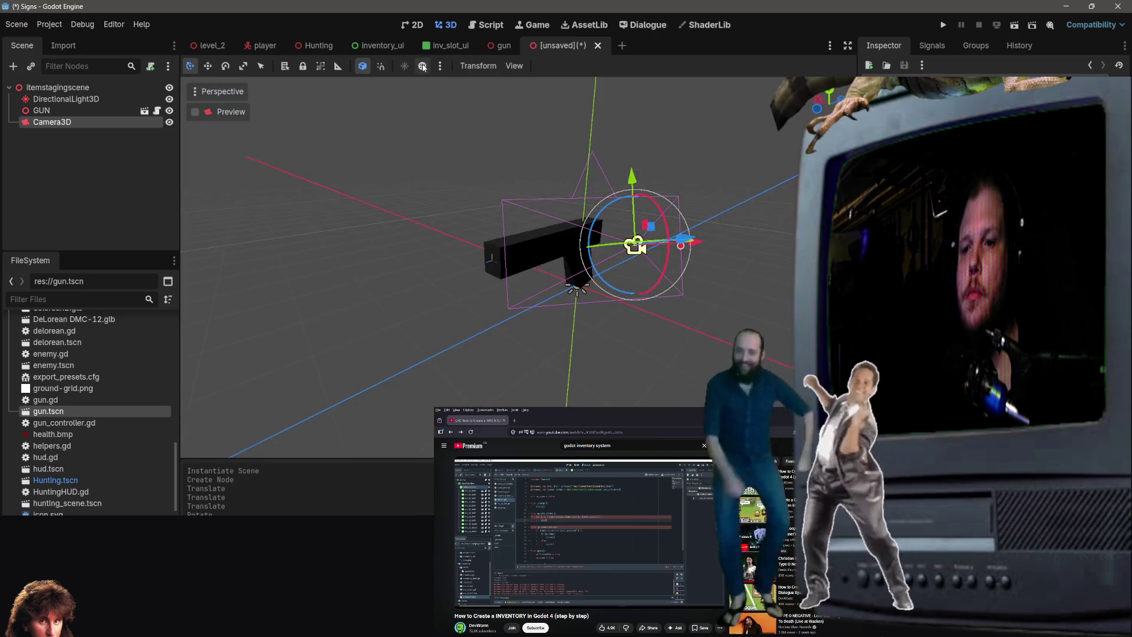
left_click(422, 67)
left_click(440, 66)
left_click(425, 67)
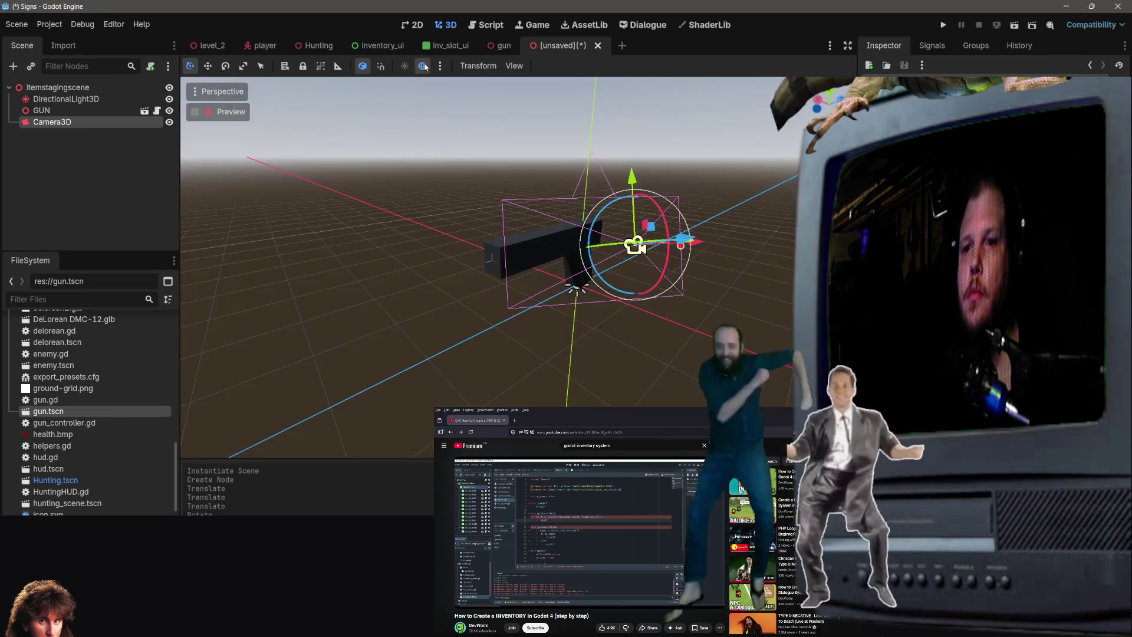
left_click(425, 67)
left_click(440, 65)
left_click(425, 67)
left_click(423, 66)
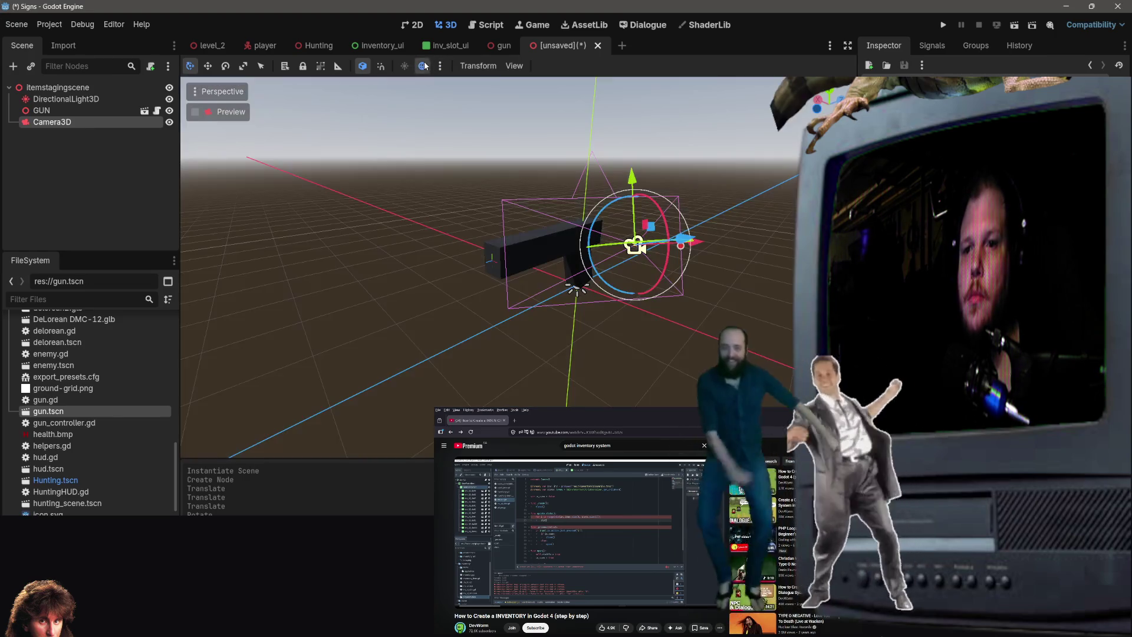
left_click(440, 65)
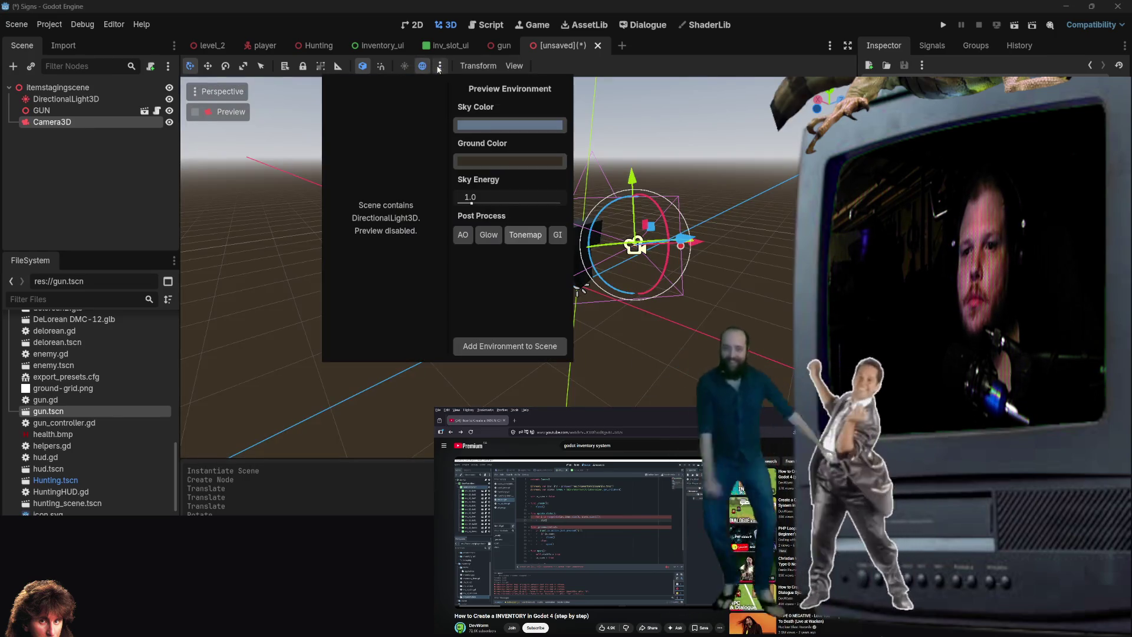
Drag the Sky Color picker toward green, close the popups, and toggle the sky to check it.
left_click(492, 126)
mouse_move(492, 220)
left_mouse_down()
mouse_move(406, 258)
mouse_move(422, 280)
mouse_move(394, 243)
left_mouse_up()
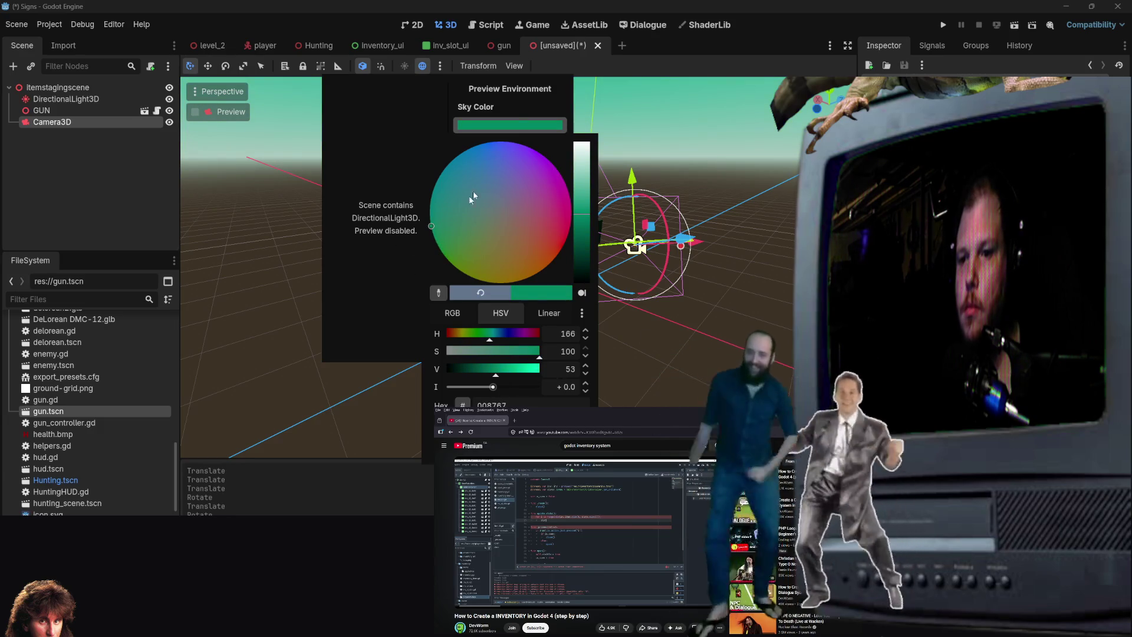
key("Escape")
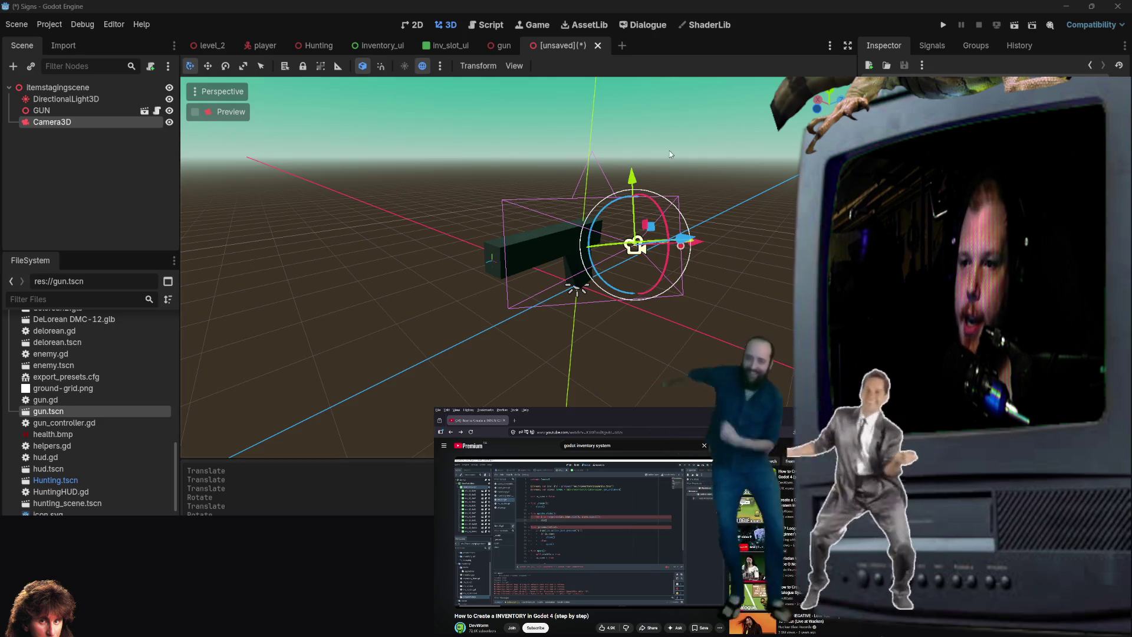
left_click(422, 65)
Set the preview Ground Color to pure green (RGB 0, 255, 0).
left_click(422, 65)
left_click(440, 66)
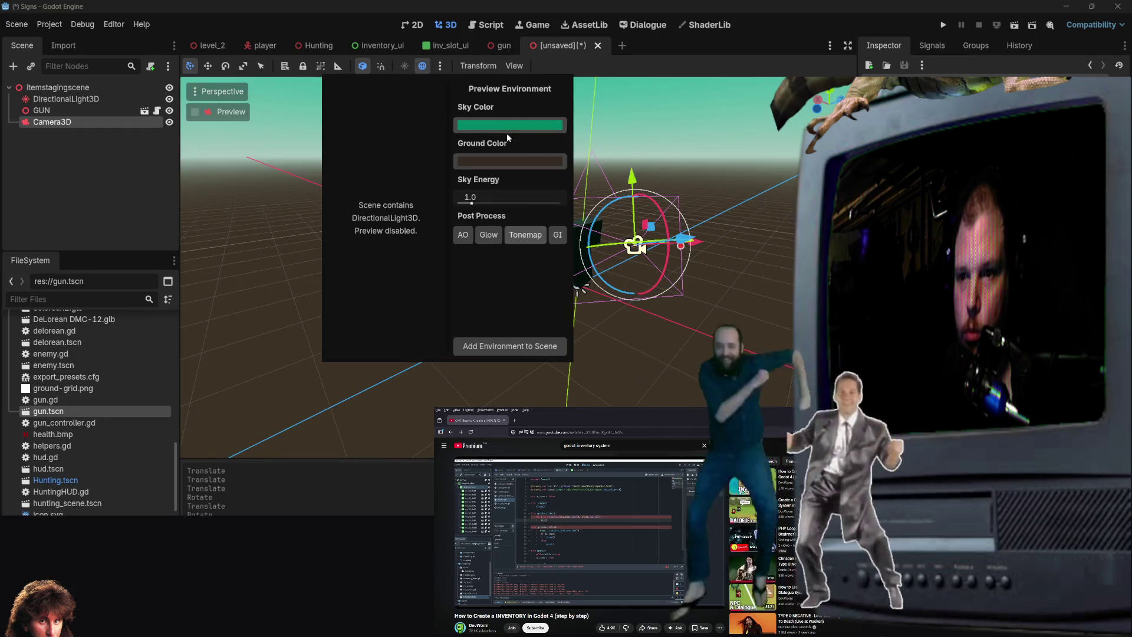
left_click(504, 163)
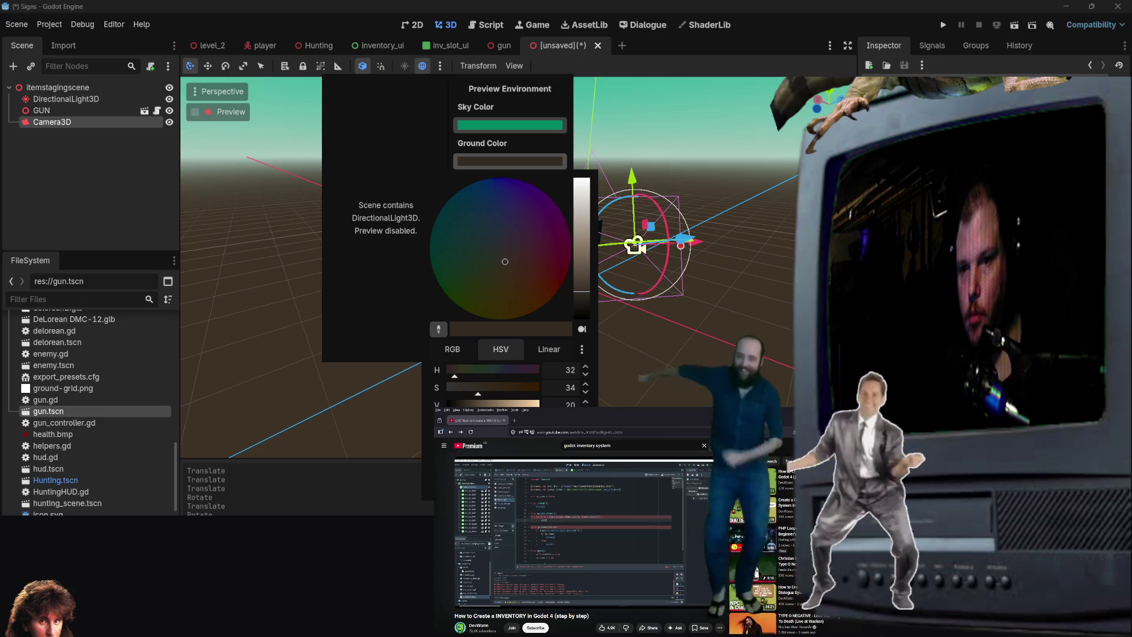
left_click(476, 354)
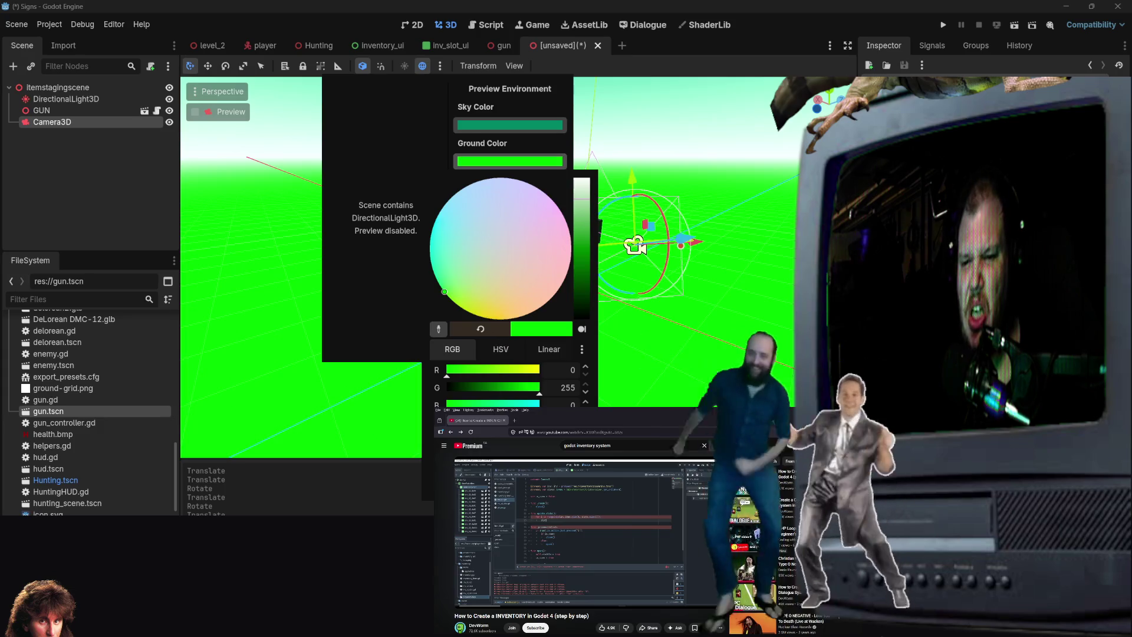
left_click(378, 318)
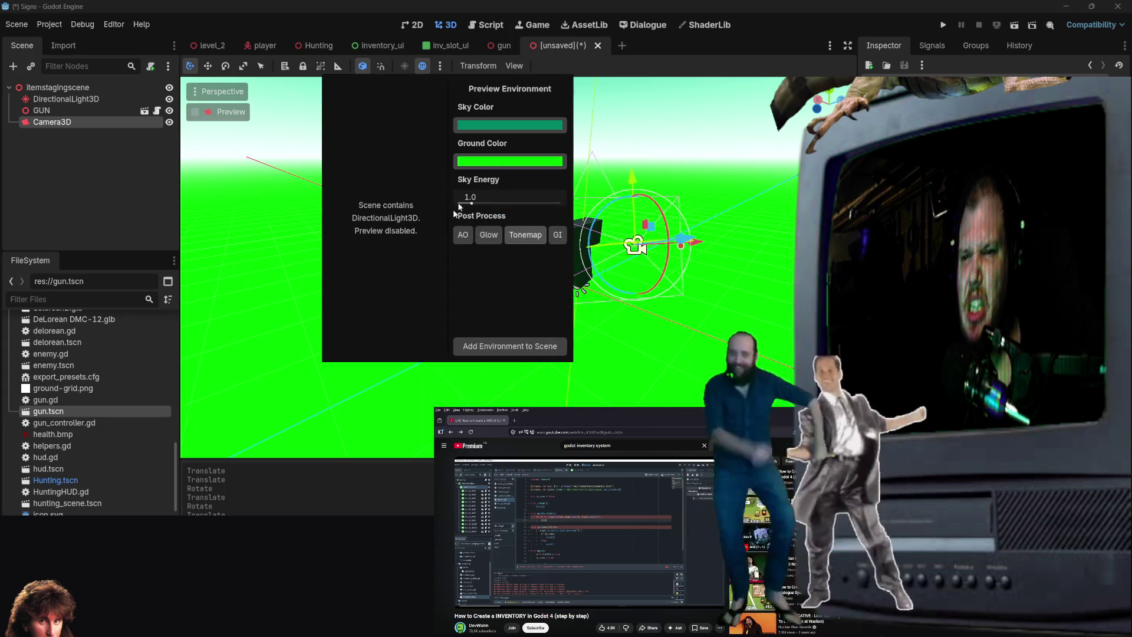
Set the preview Sky Color to pure green with hex 00FF00, then close the settings.
left_click(522, 125)
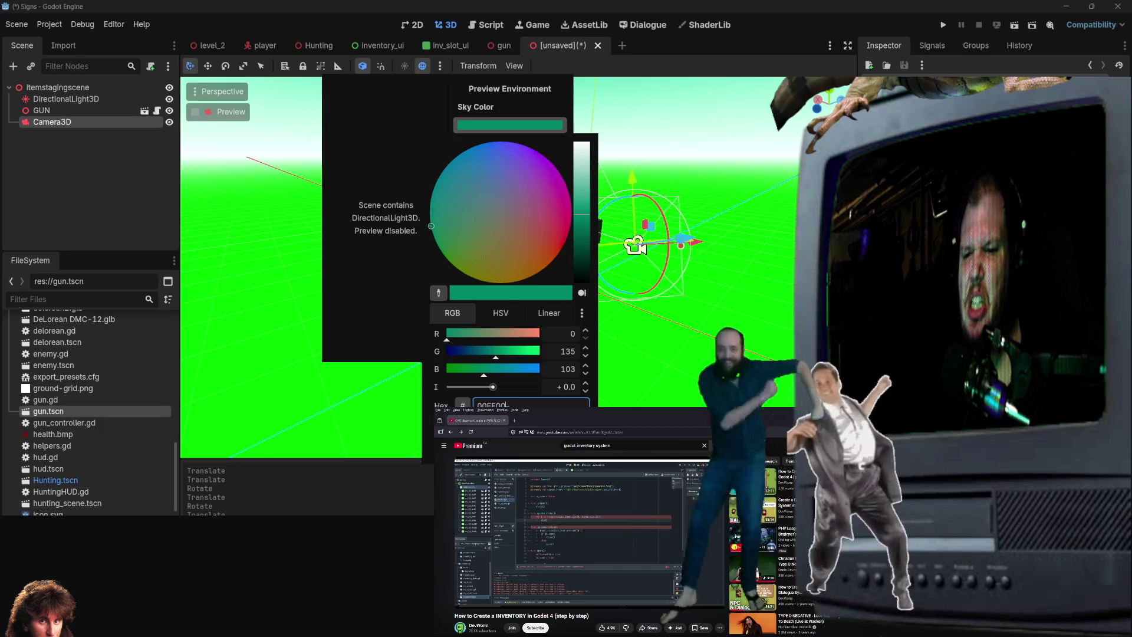
left_click(386, 281)
mouse_move(470, 199)
left_mouse_down()
mouse_move(434, 196)
mouse_move(484, 198)
mouse_move(457, 198)
mouse_move(470, 198)
left_mouse_up()
left_click(495, 125)
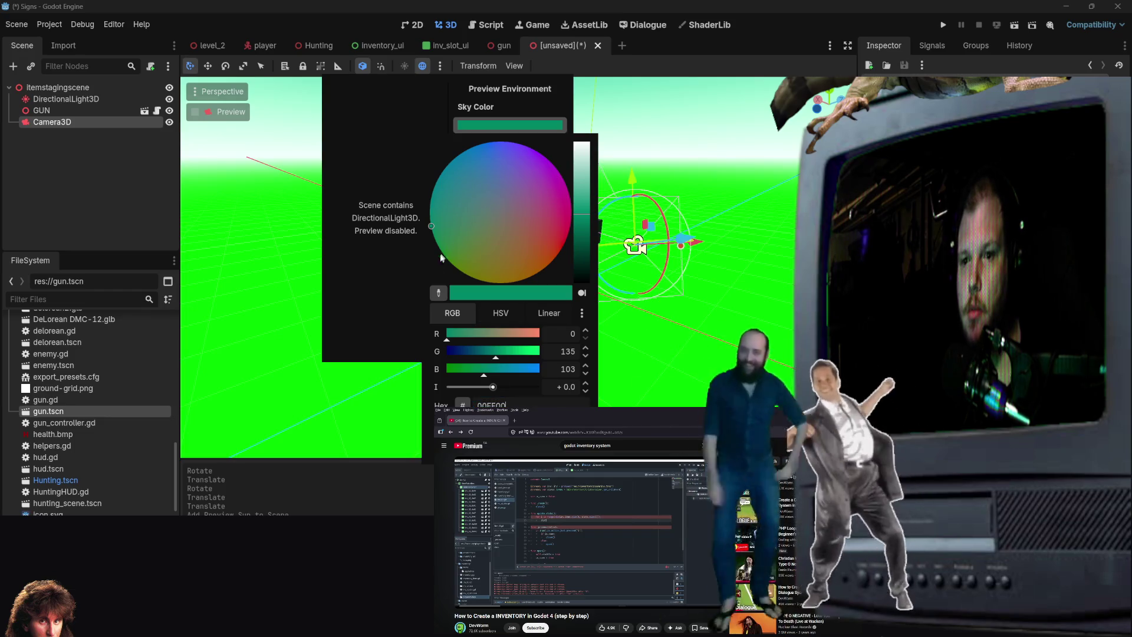
key("Return")
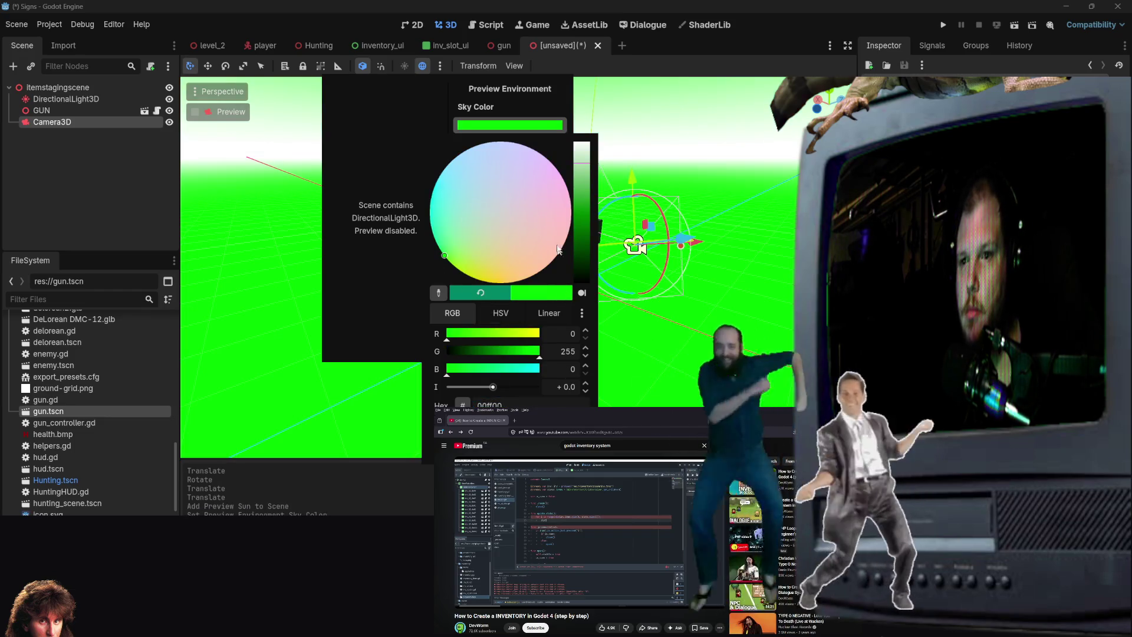
left_click(715, 127)
left_click(715, 127)
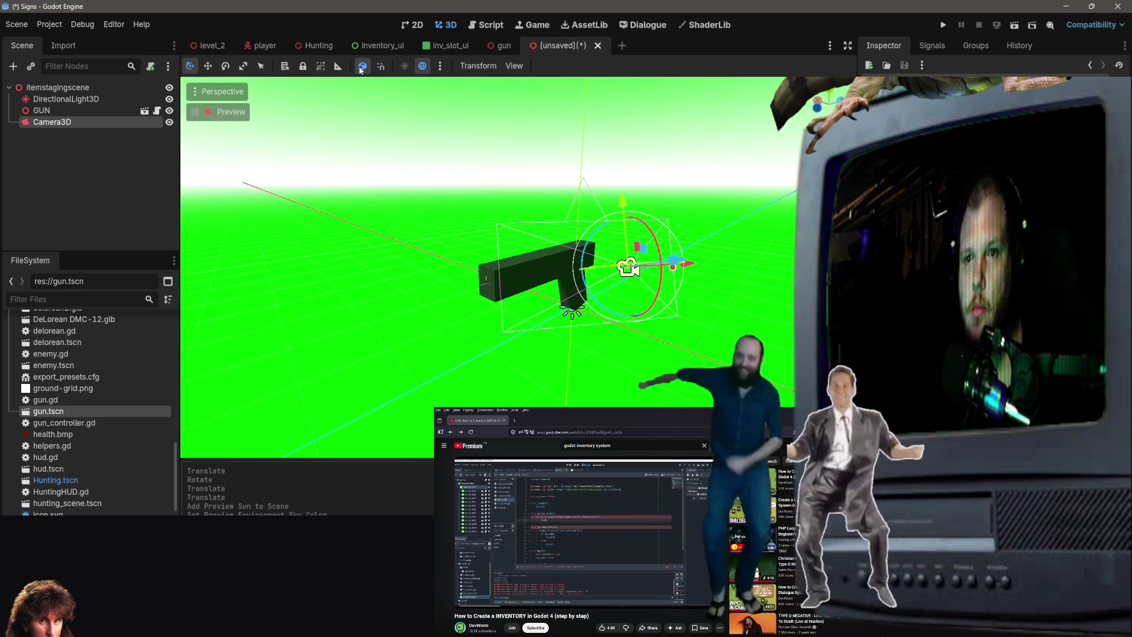
Check the DirectionalLight3D and green preview environment by toggling each off and back on.
left_click(169, 99)
left_click(170, 100)
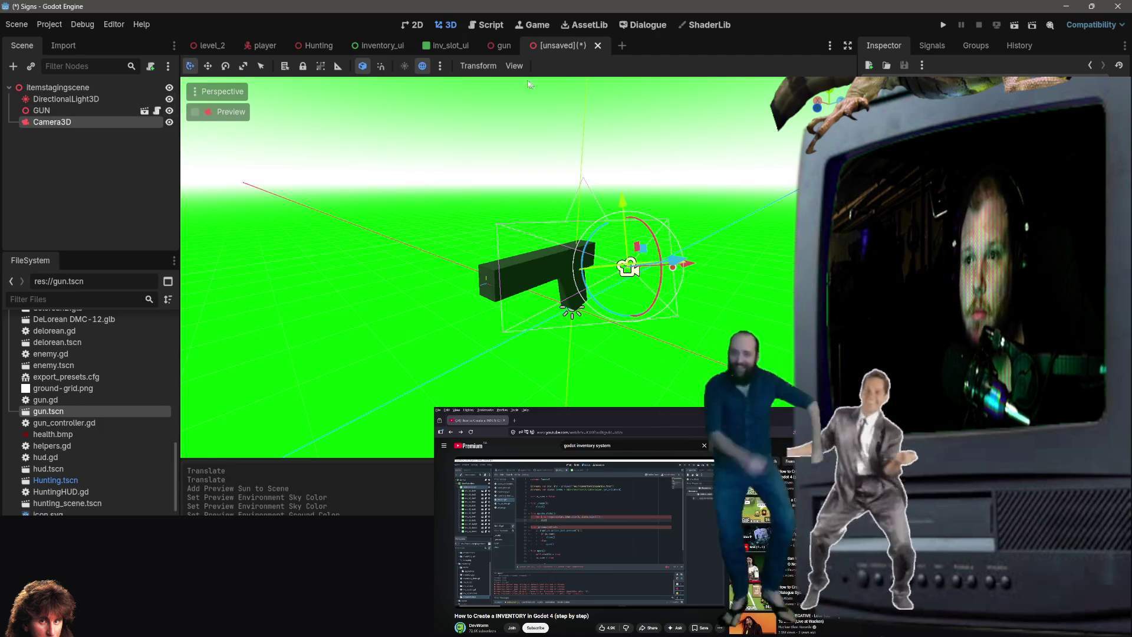
left_click(425, 67)
left_click(426, 67)
Try the Tonemap and Glow effects in the Preview Environment settings, then close them.
left_click(440, 65)
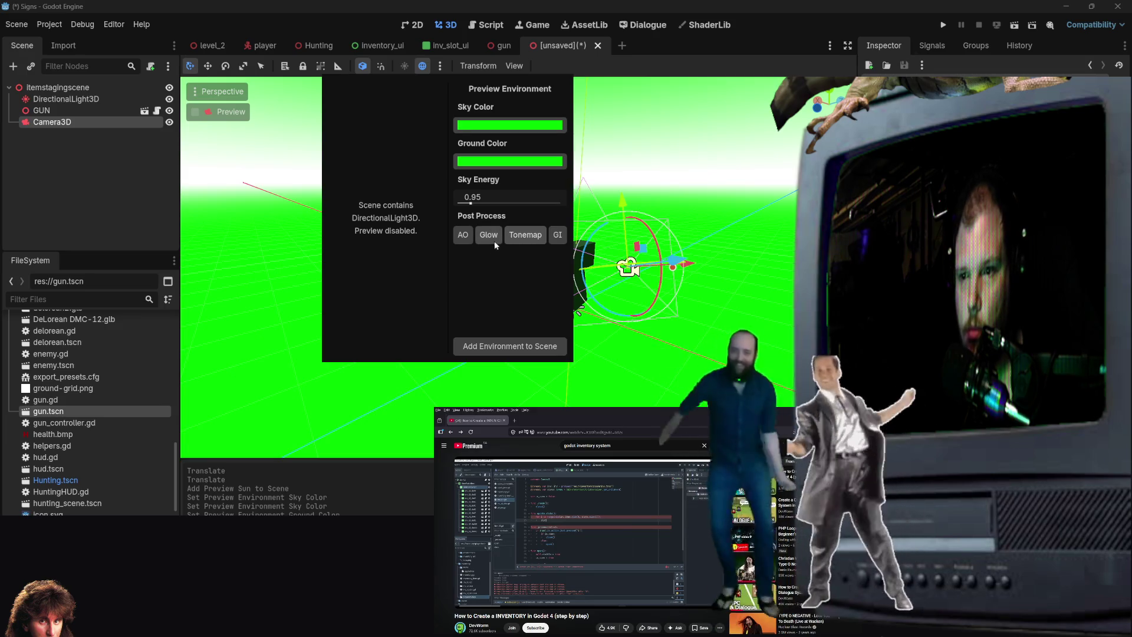
left_click(520, 237)
left_click(519, 236)
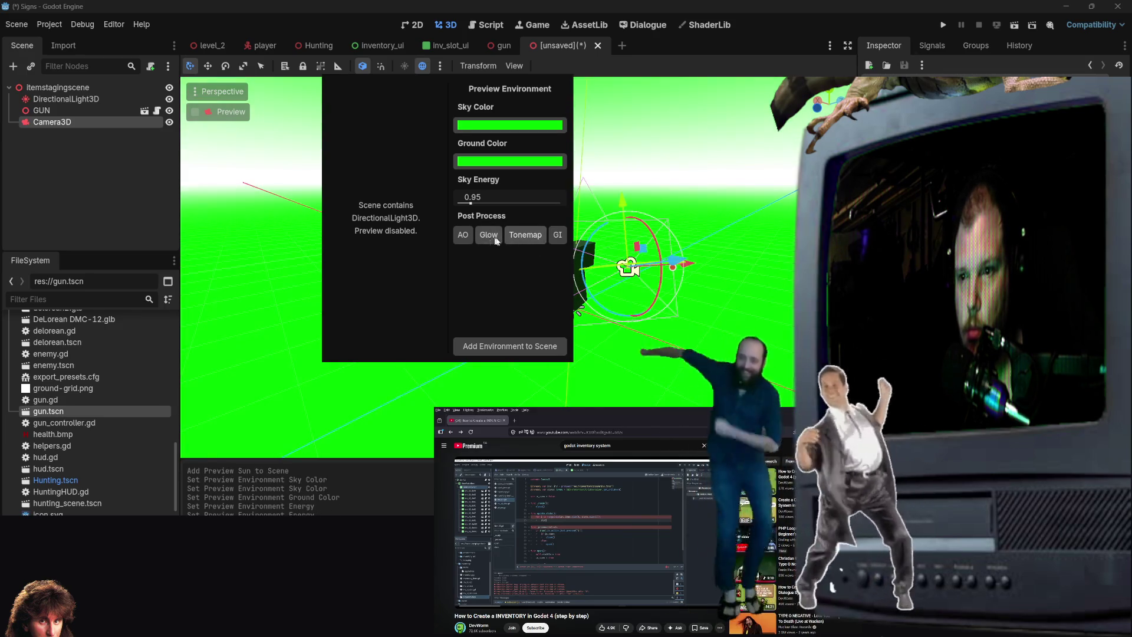
left_click(491, 235)
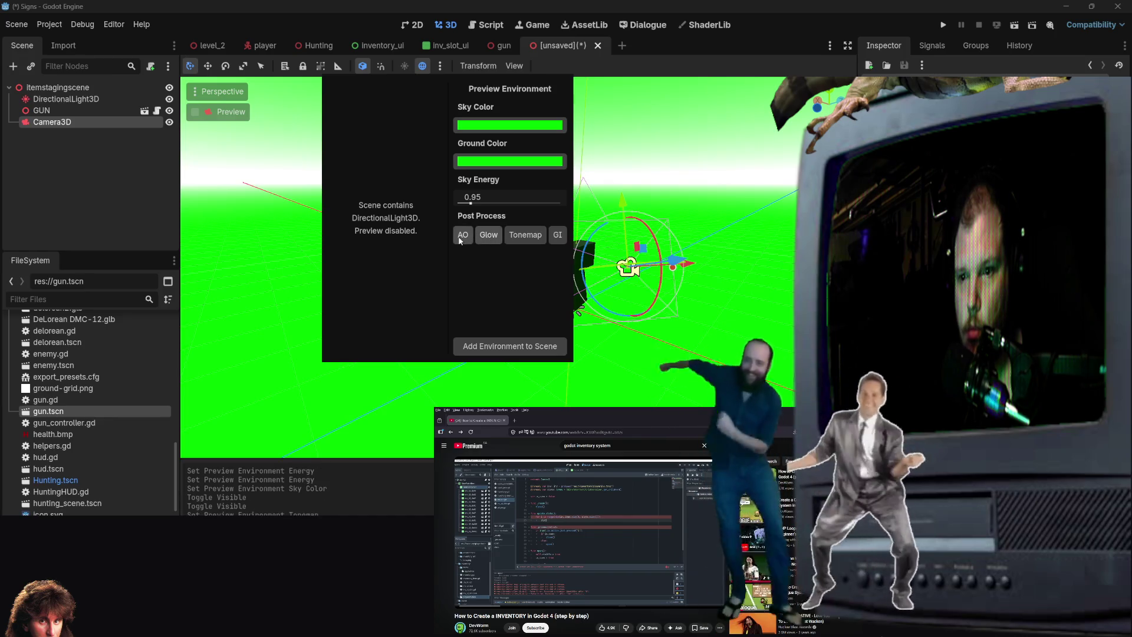
left_click(510, 125)
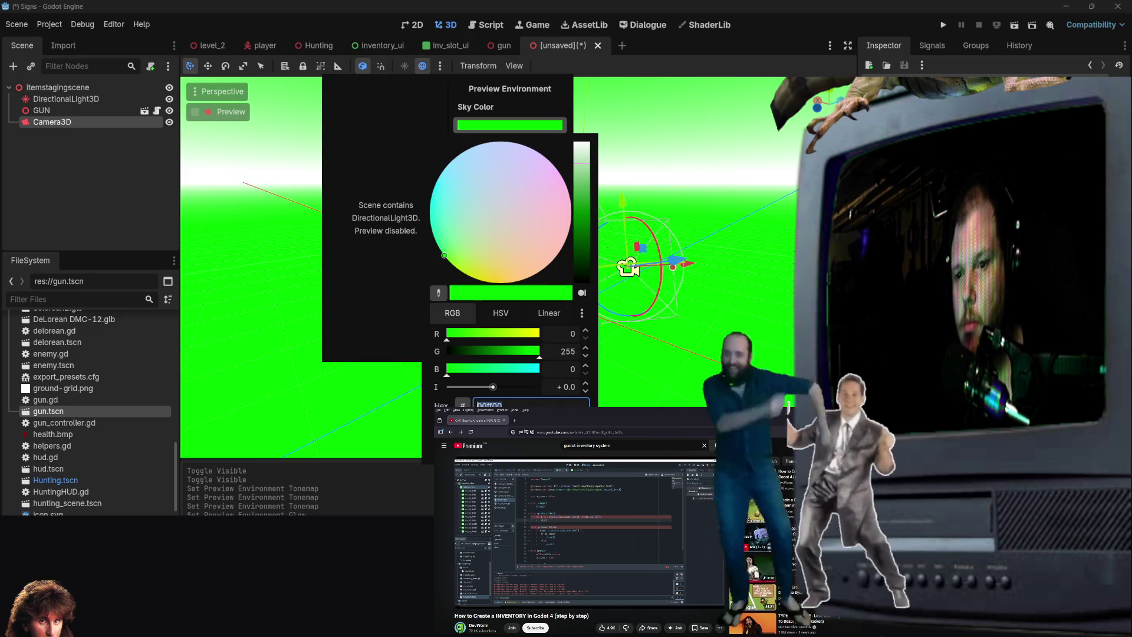
left_click(515, 110)
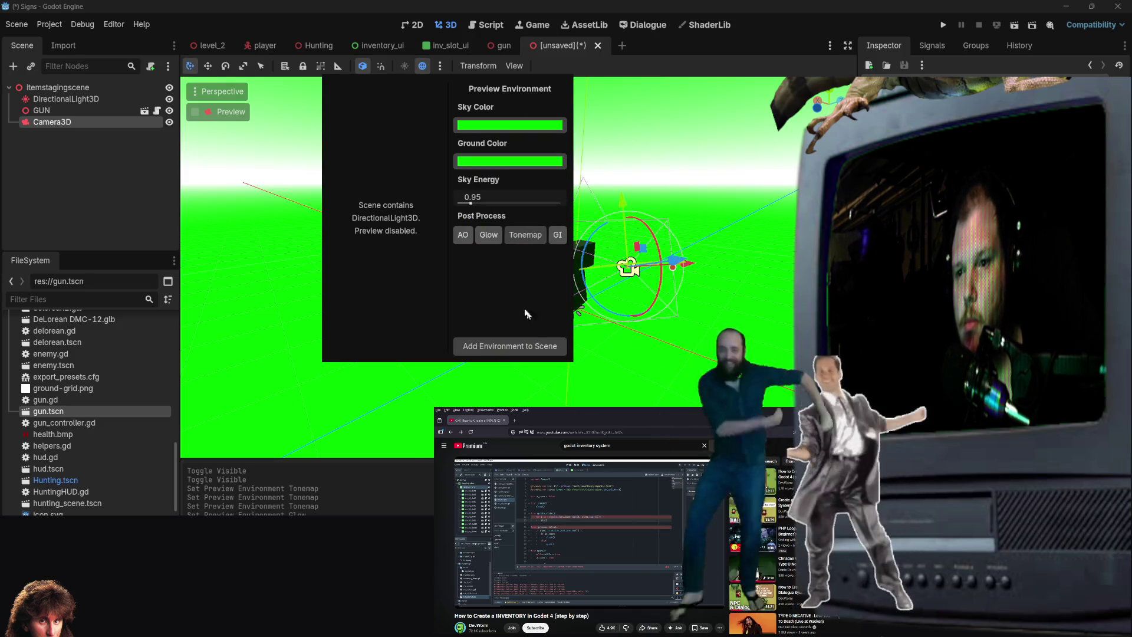
left_click(602, 272)
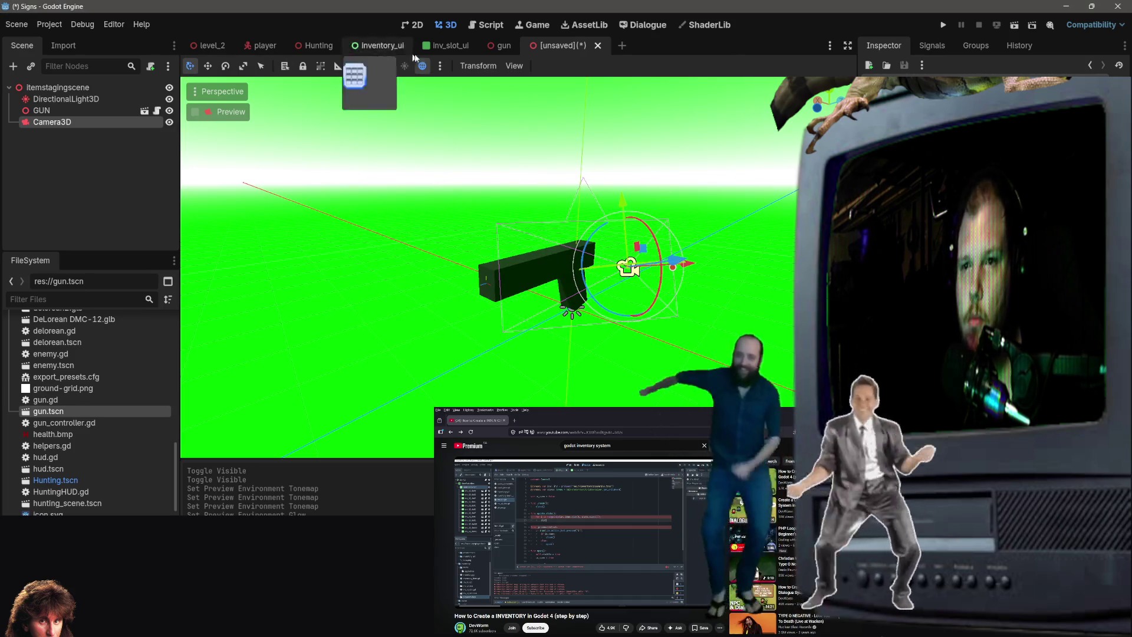
Preview the viewport through the Camera3D to frame the gun on green.
left_click(193, 114)
left_click(193, 114)
left_click(194, 115)
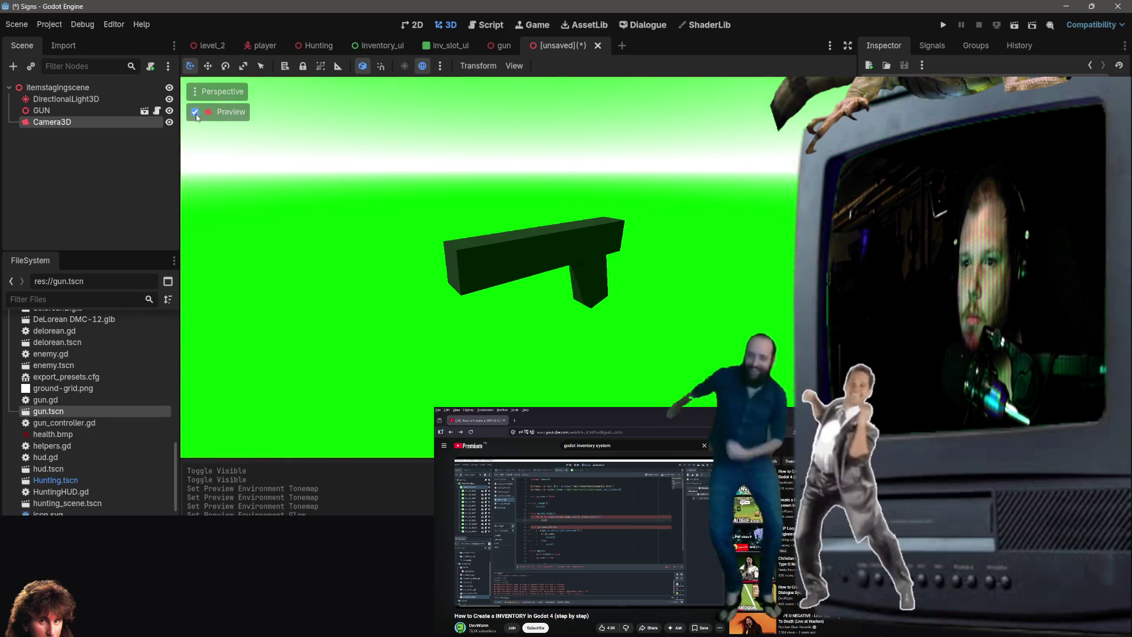
Leave camera preview, disable the preview environment, save as itemstagingscene.tscn and run it.
left_click(196, 115)
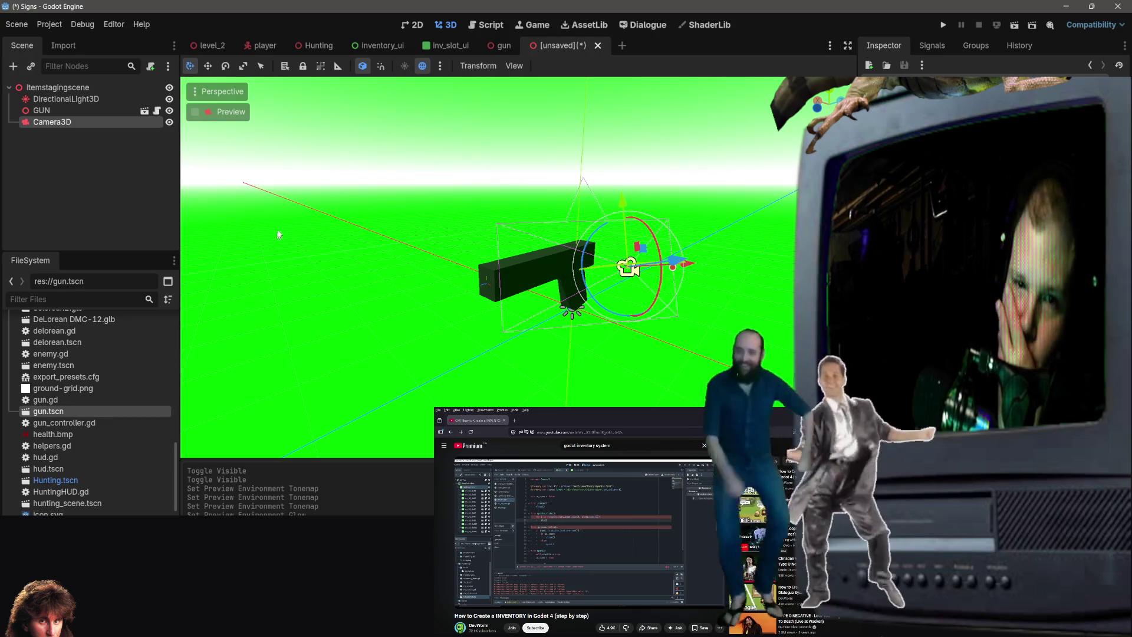
left_click(423, 66)
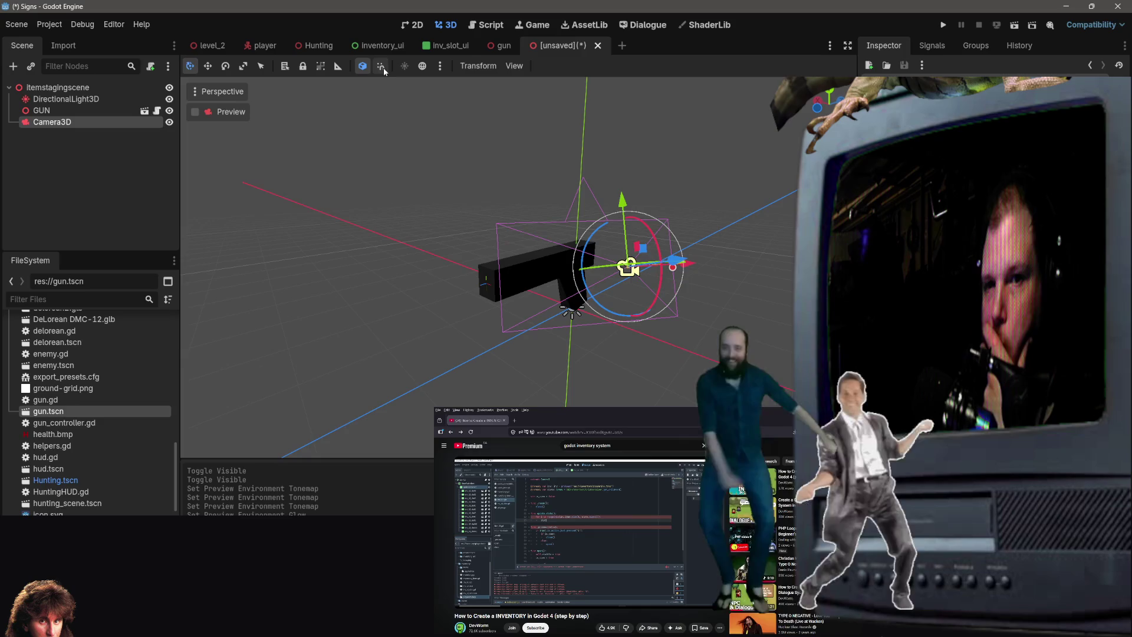
left_click(944, 27)
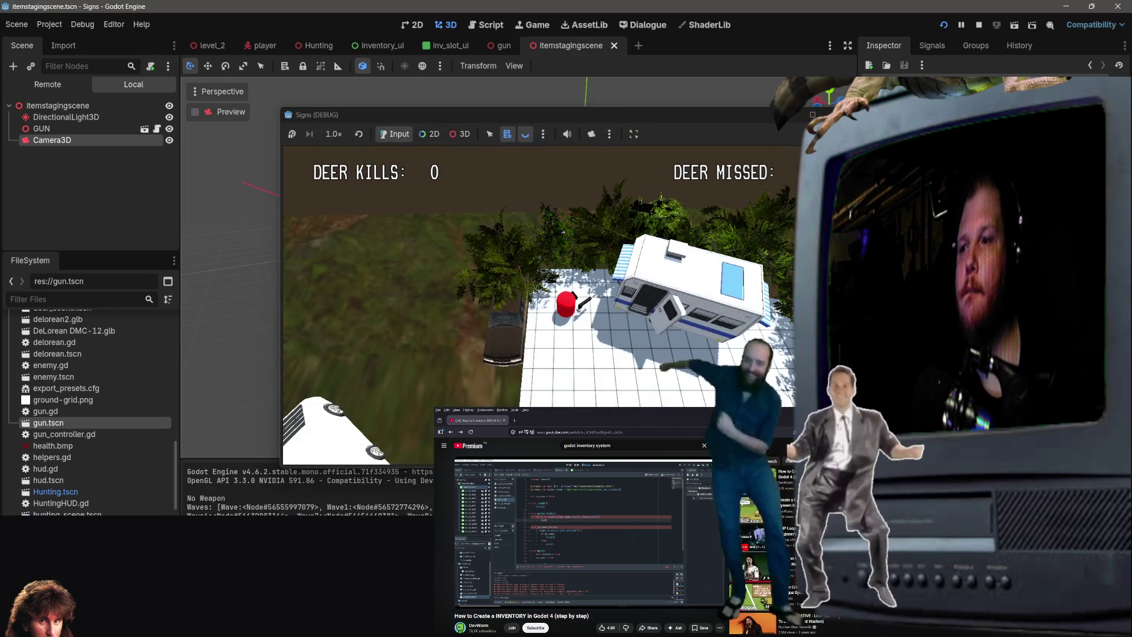
key("Return")
left_click(1014, 25)
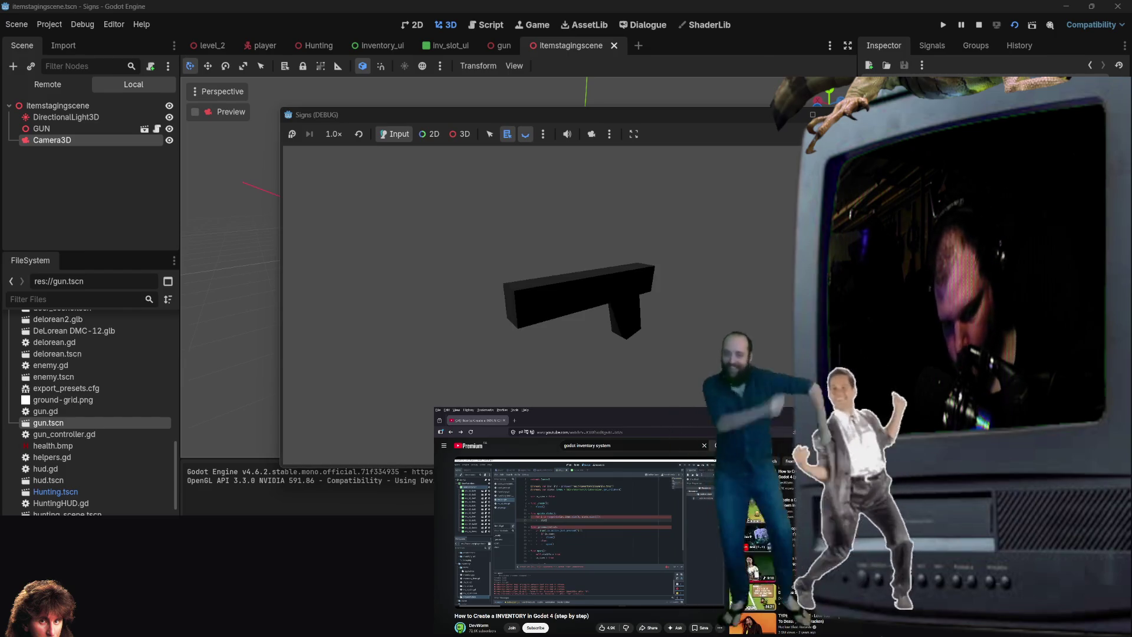
Take a region screenshot of the gun from the running game window.
key("Print")
mouse_move(462, 219)
left_mouse_down()
mouse_move(678, 391)
mouse_move(701, 391)
left_mouse_up()
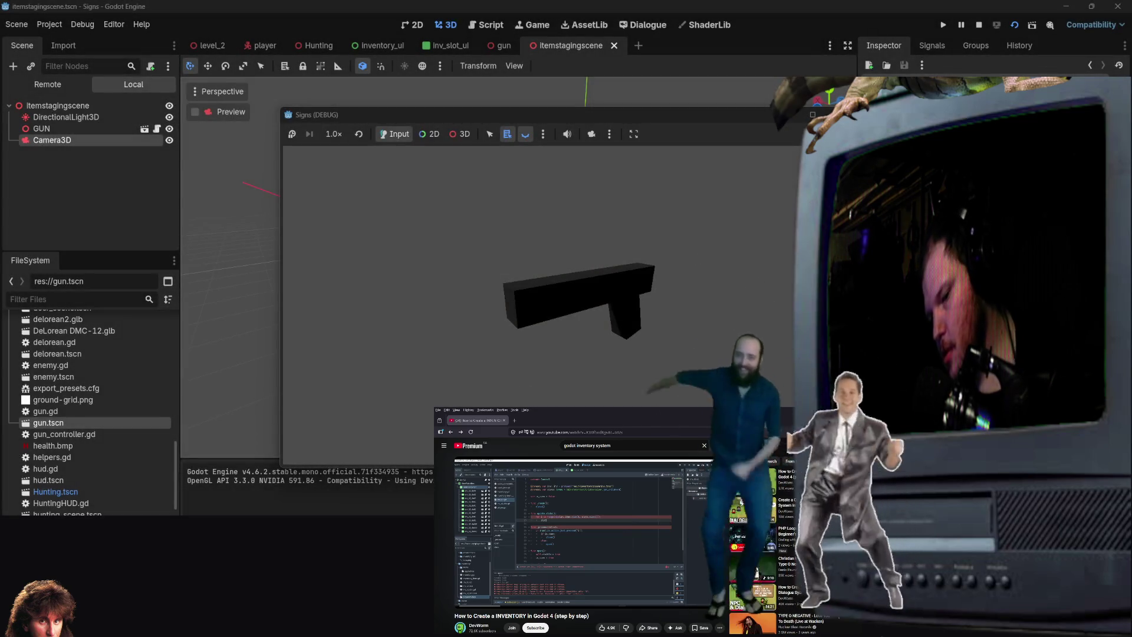
key("alt+Tab")
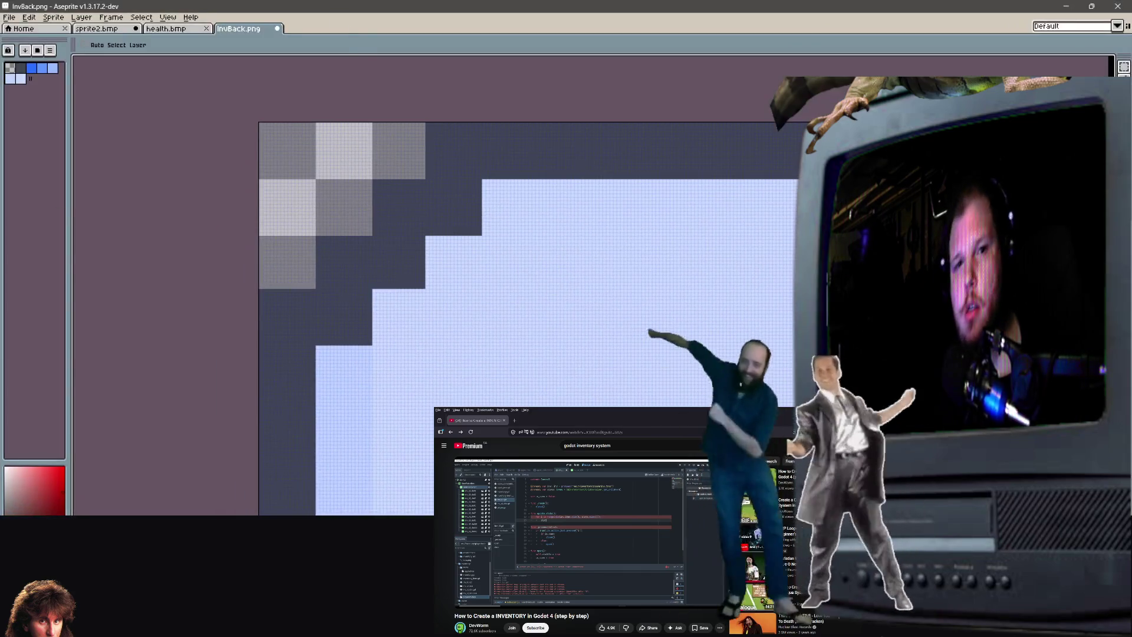
Create the 547×387 sprite Sprite-0003 and paste the captured gun screenshot onto its canvas.
left_click(10, 17)
left_click(18, 29)
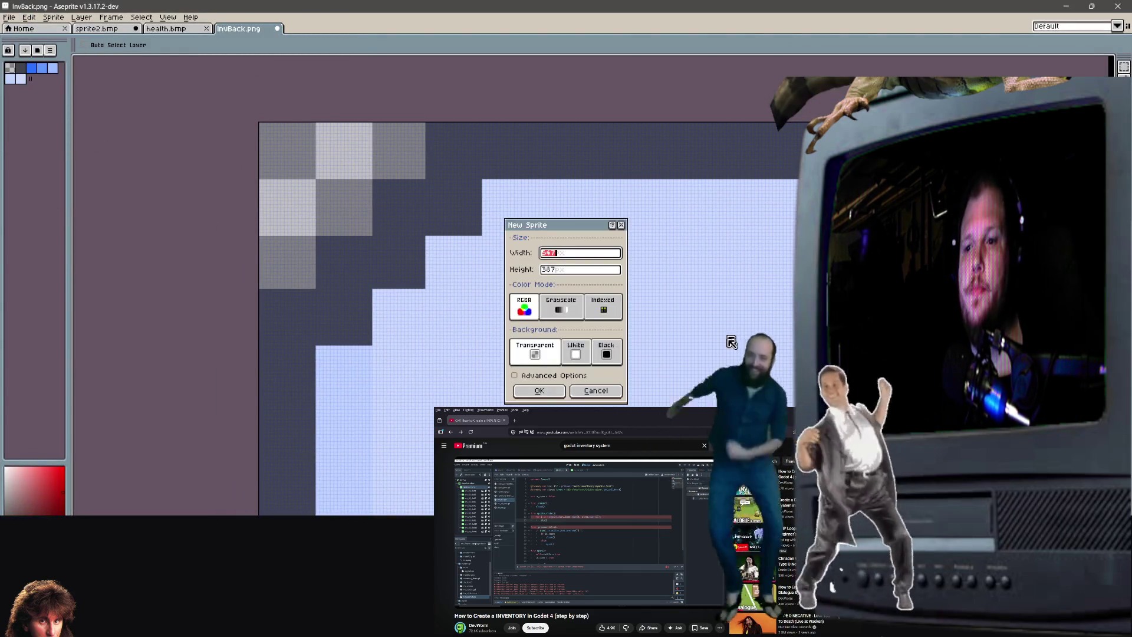
left_click(539, 390)
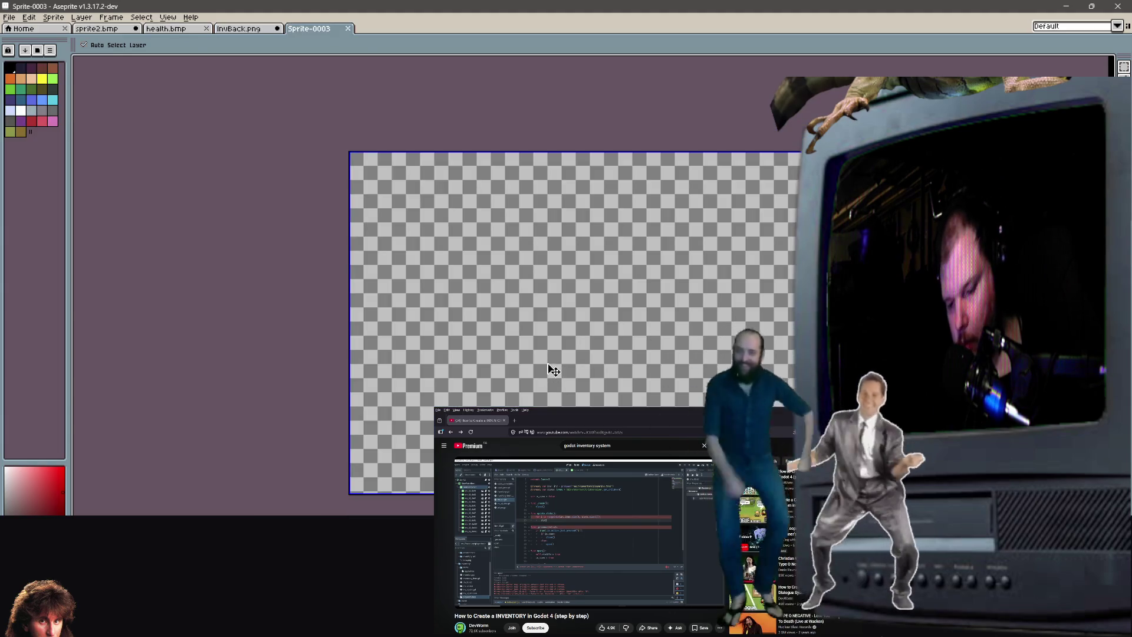
key("ctrl+v")
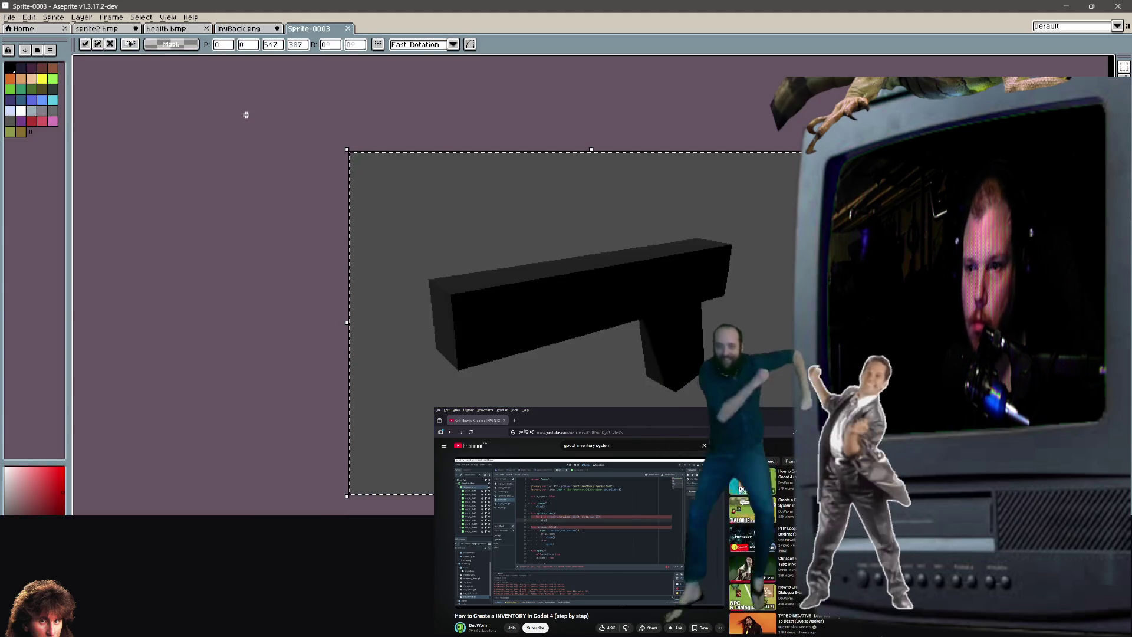
left_click(246, 115)
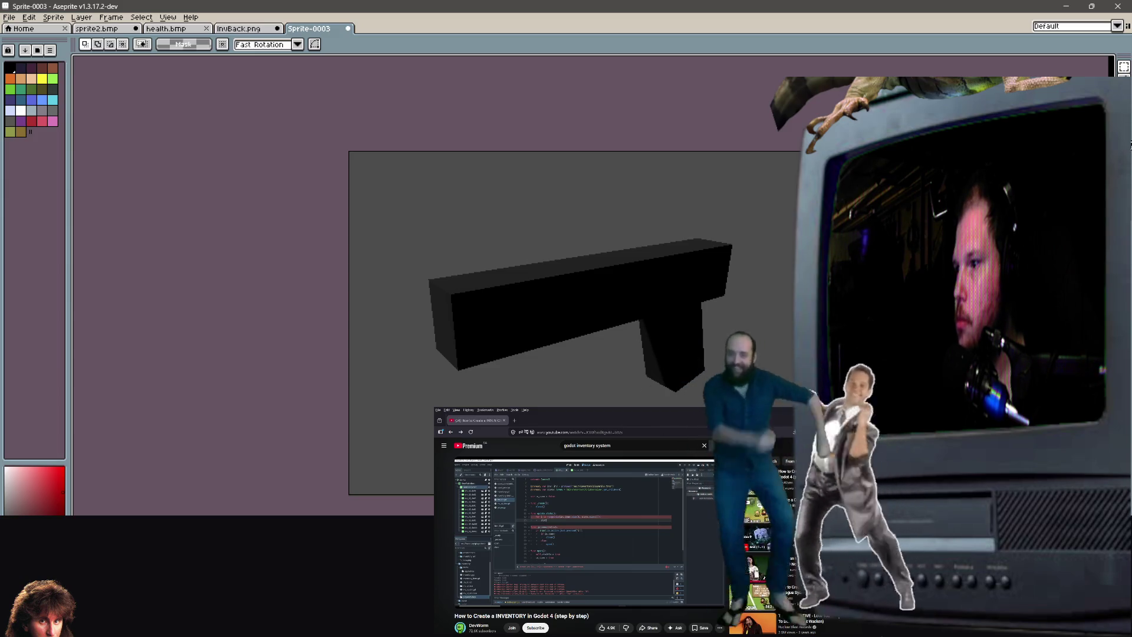
Try Paint Bucket fills on the grey background, then undo them.
key("g")
left_click(719, 203)
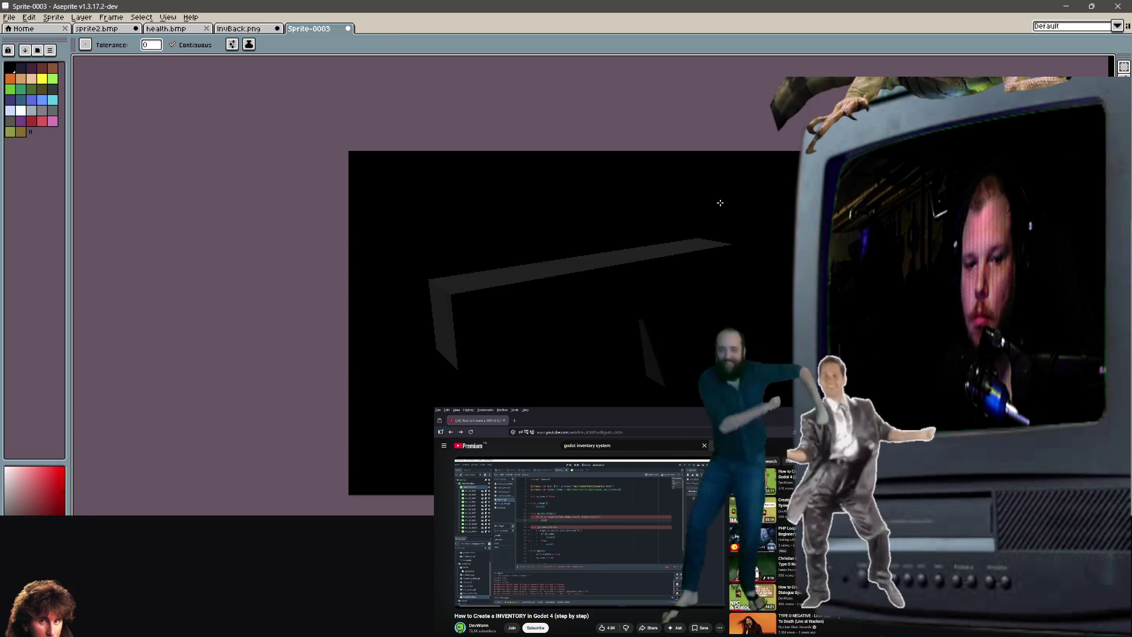
key("ctrl+z")
key("ctrl+z")
key("ctrl+y")
key("g")
left_click(648, 190)
key("ctrl+z")
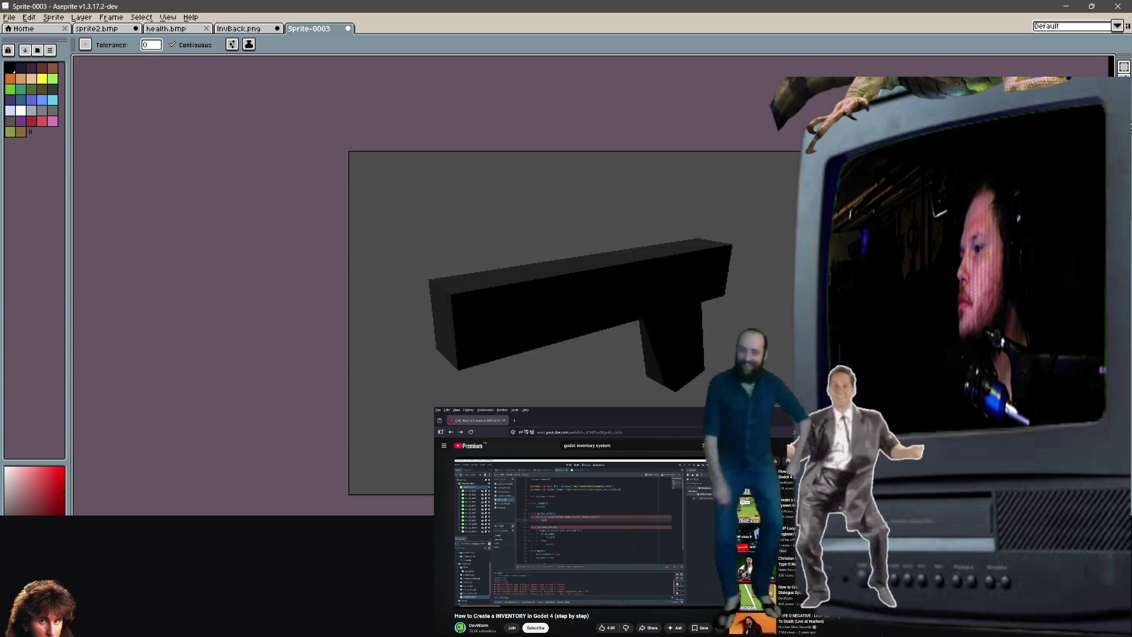
Magic Wand-select the grey background around the gun and delete it.
left_click(1124, 66)
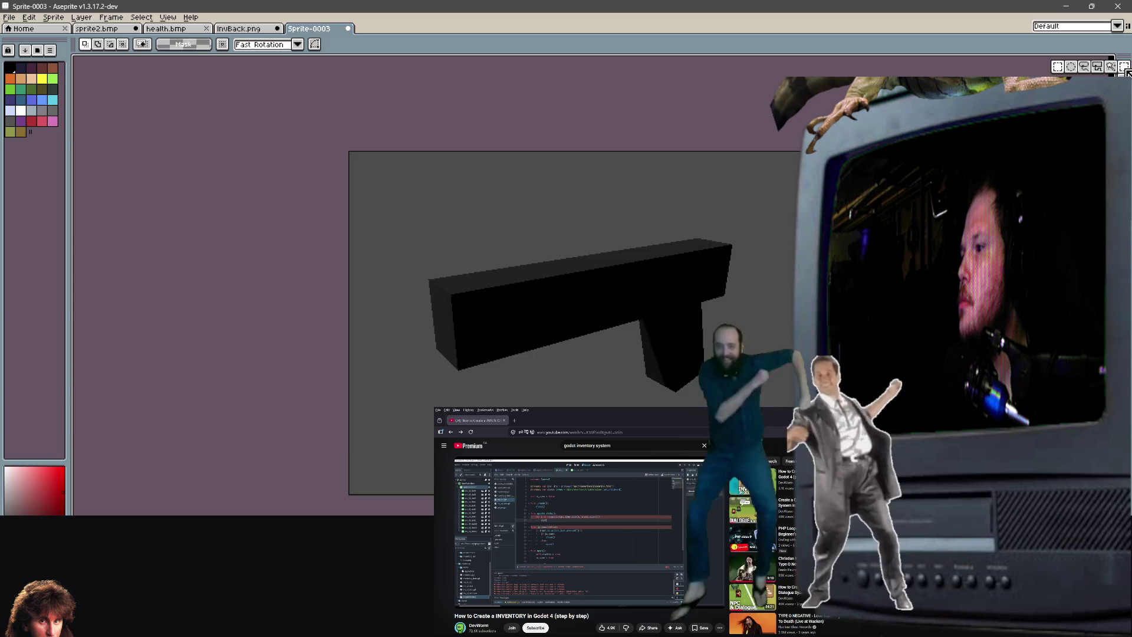
left_click(1111, 66)
left_click(655, 206)
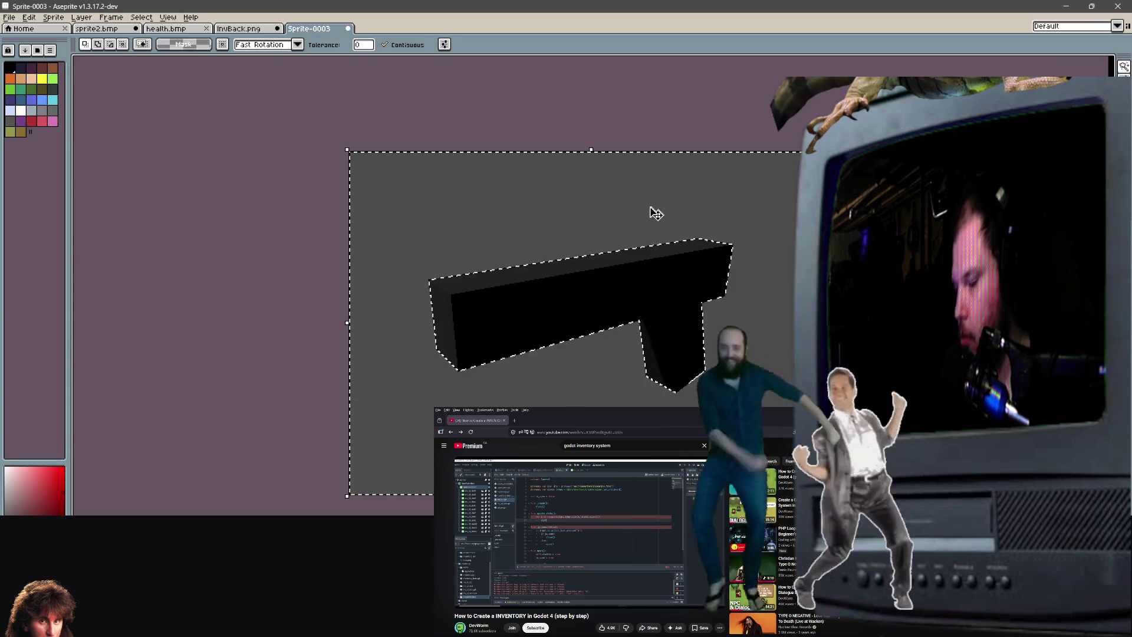
key("Delete")
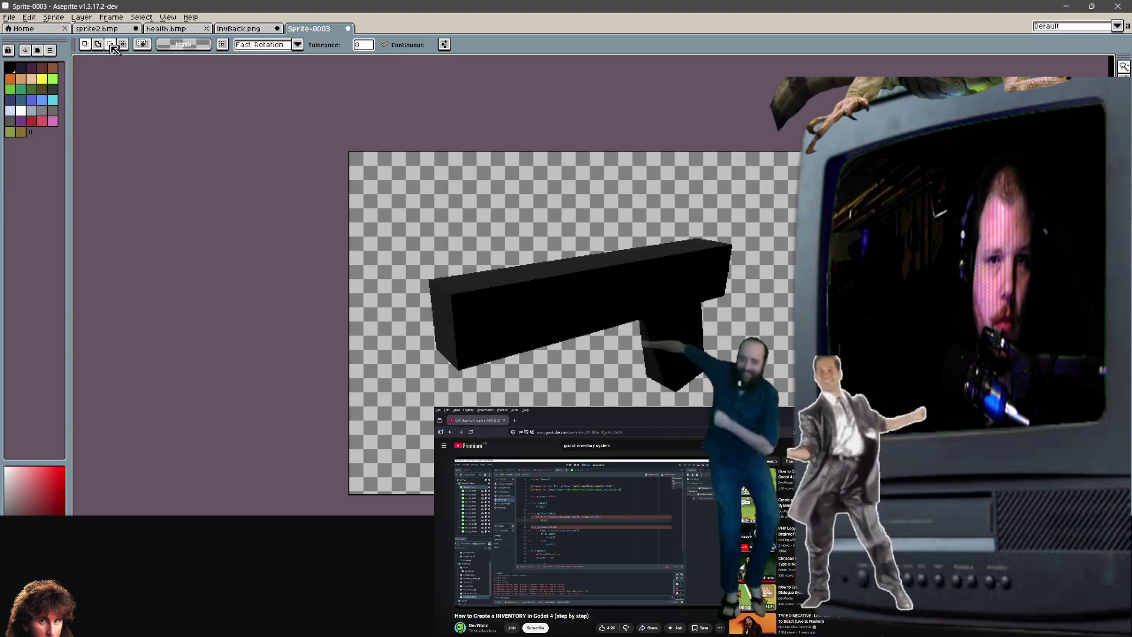
In Sprite > Canvas Size, try width and height values such as 94 and 120.
left_click(53, 17)
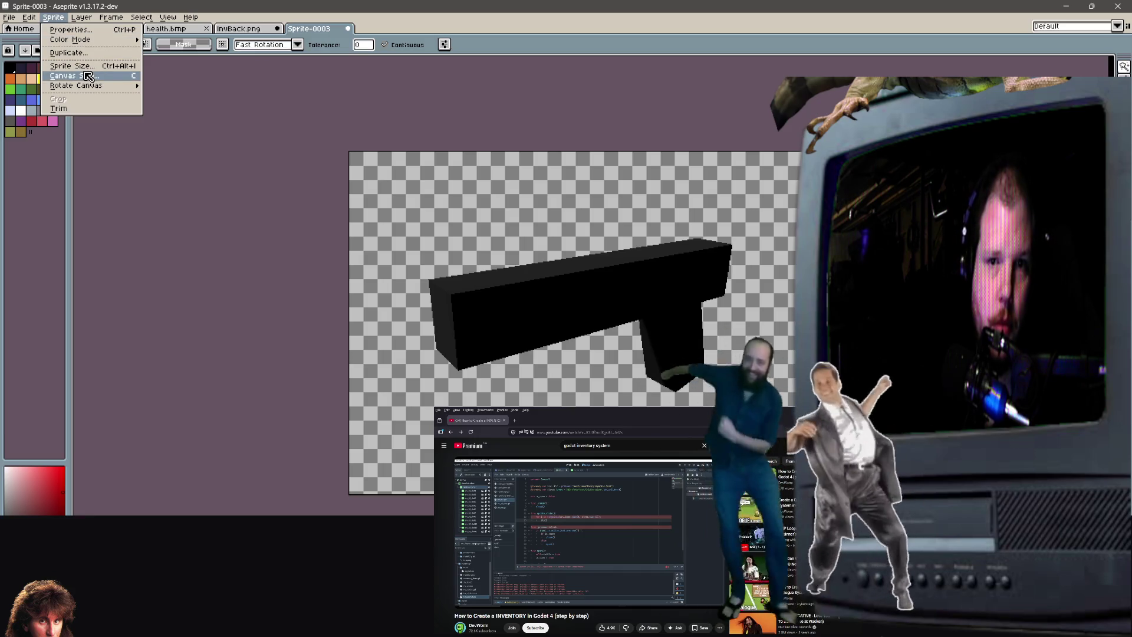
left_click(87, 76)
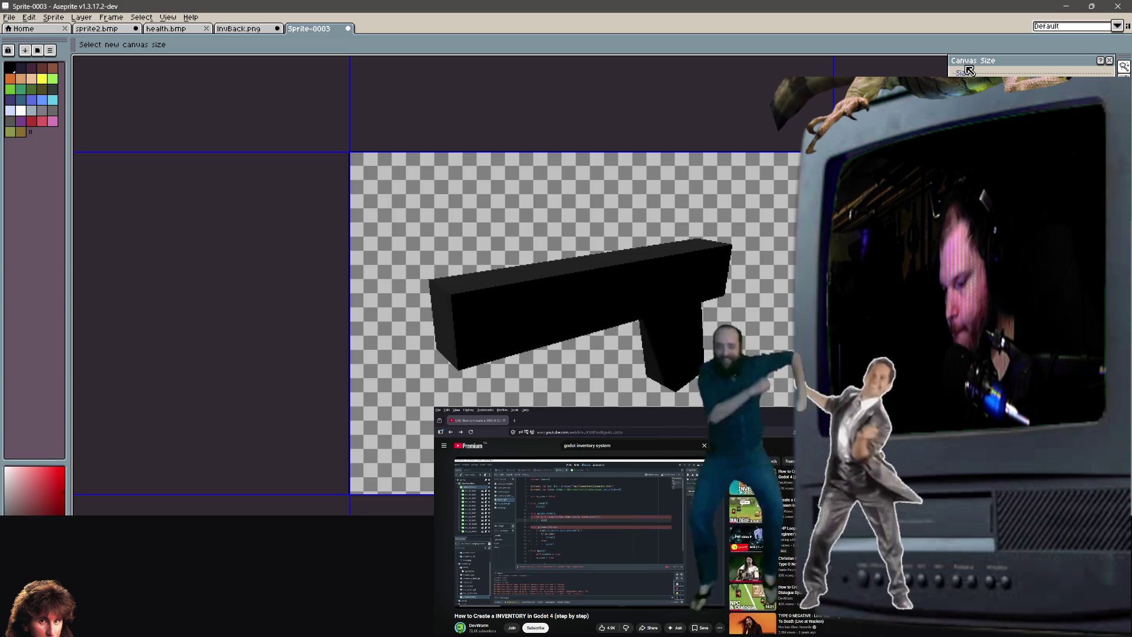
type("7070")
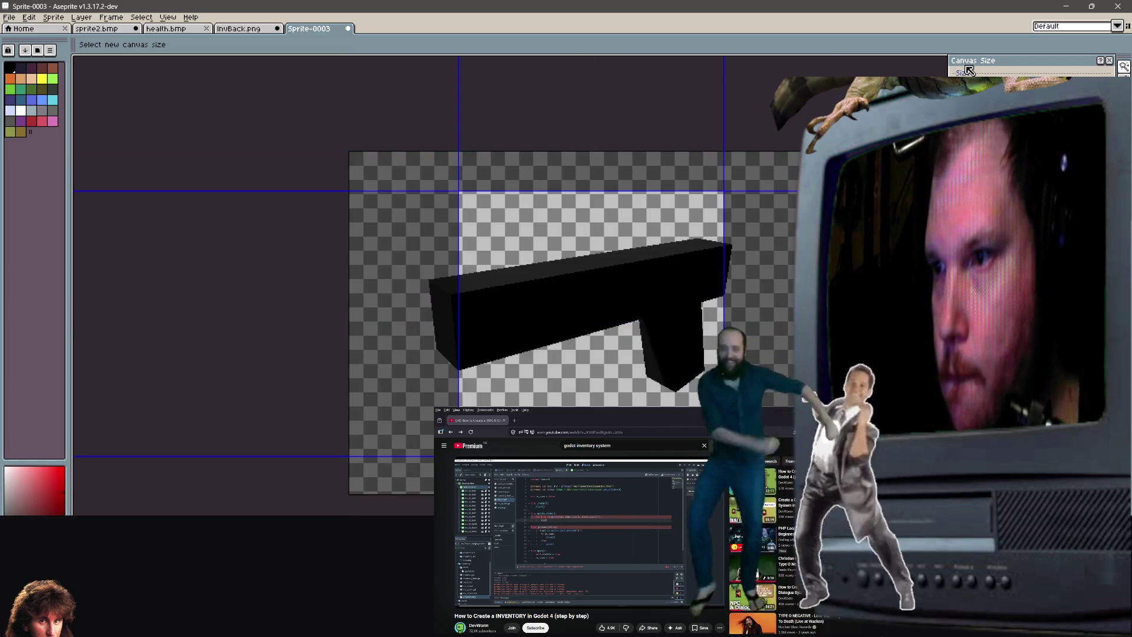
key("BackSpace")
key("BackSpace")
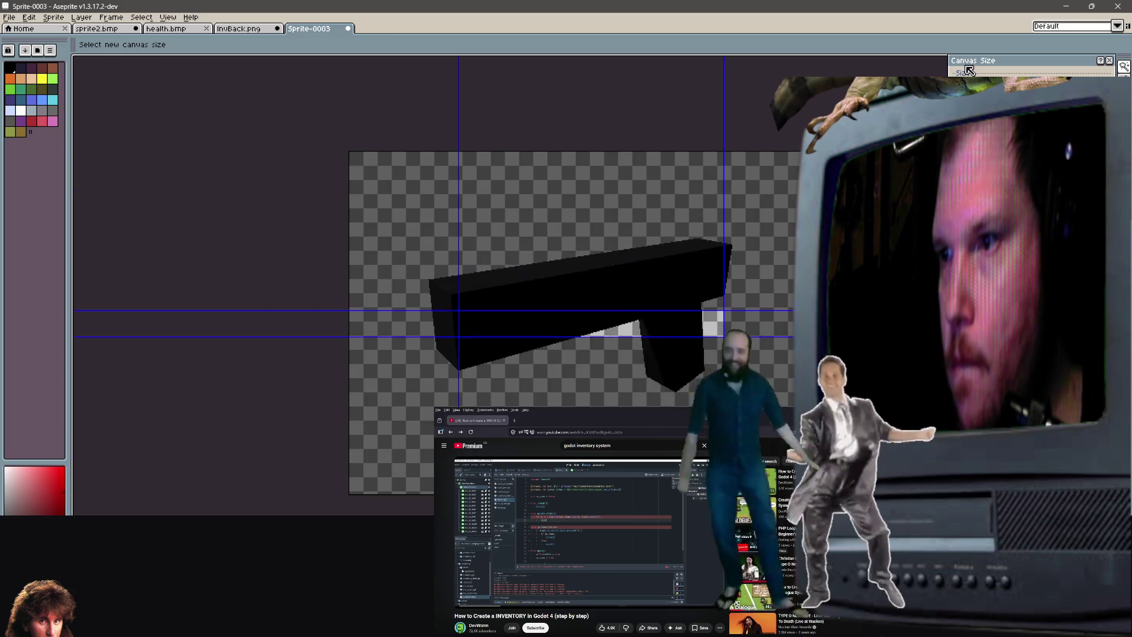
type("94")
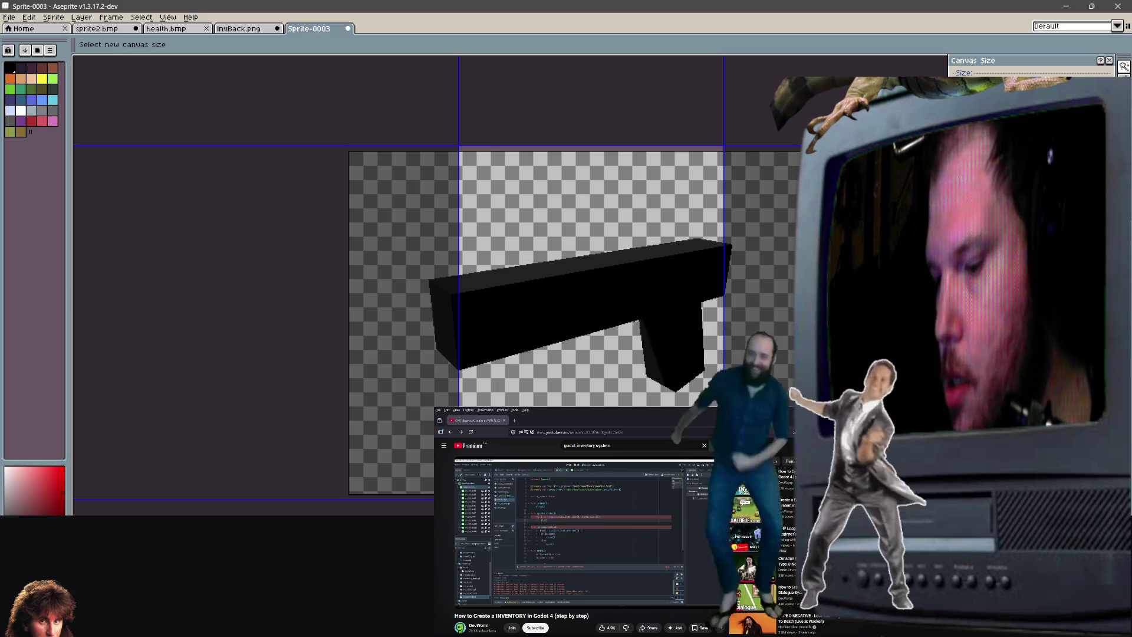
key("BackSpace")
key("BackSpace")
type("120")
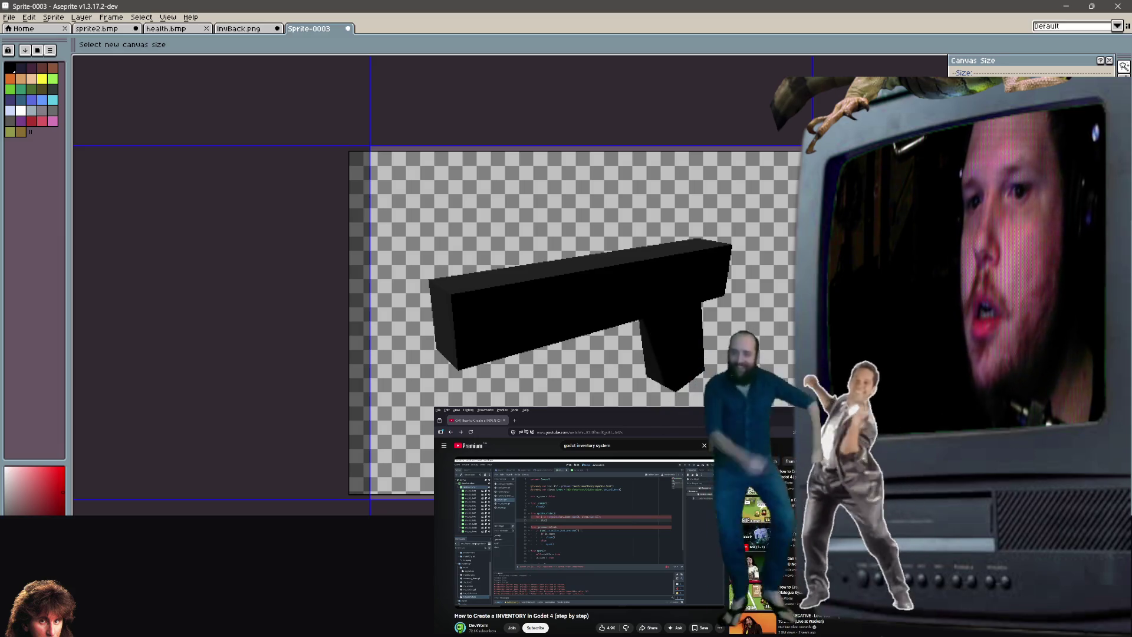
Finalize the canvas dimensions, entering 66 last, and apply the smaller canvas size.
key("BackSpace")
key("BackSpace")
type("120")
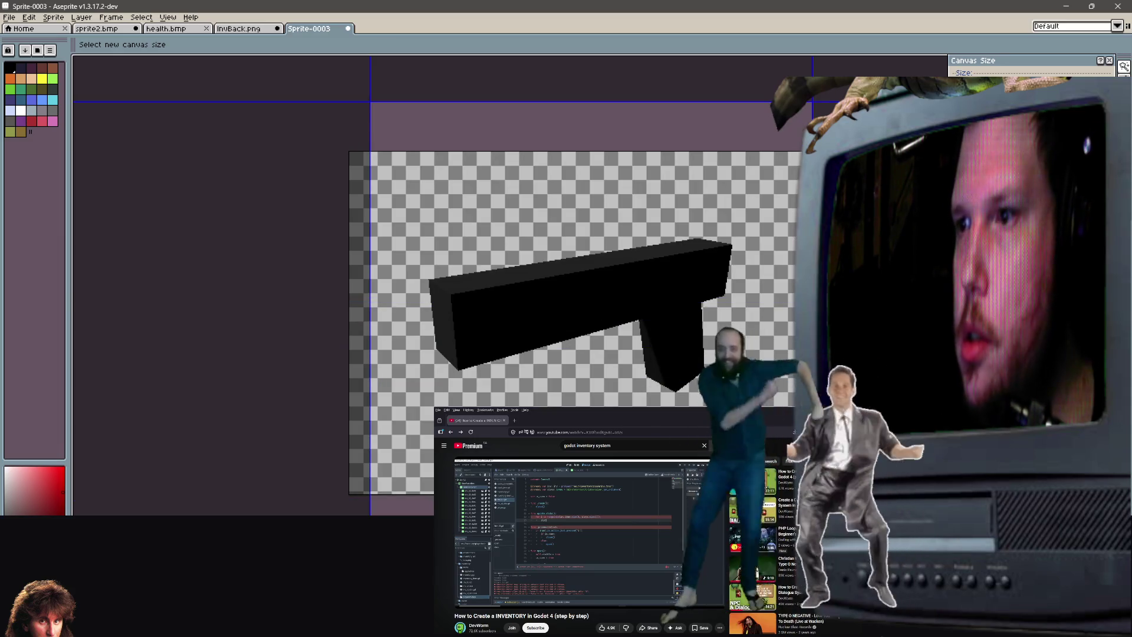
key("BackSpace")
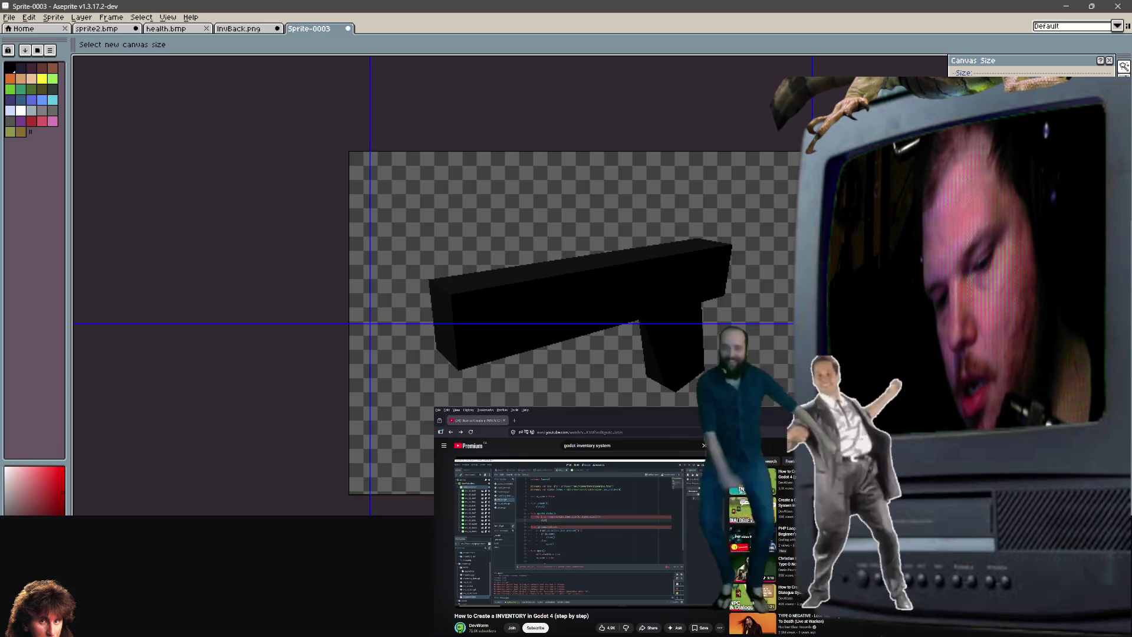
type("0")
key("BackSpace")
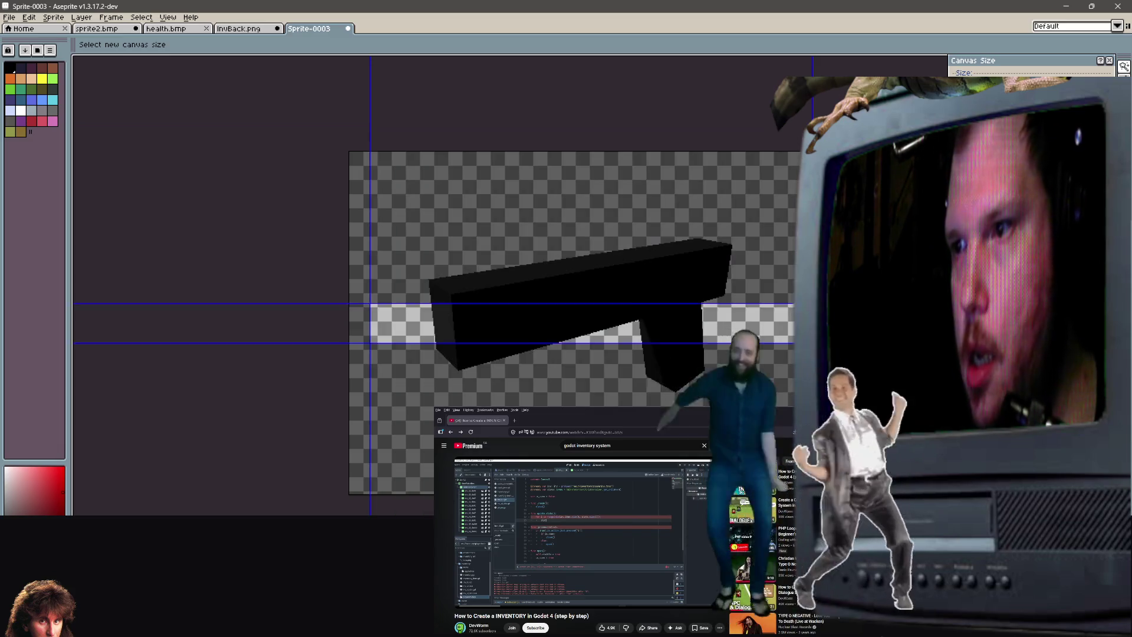
type("0")
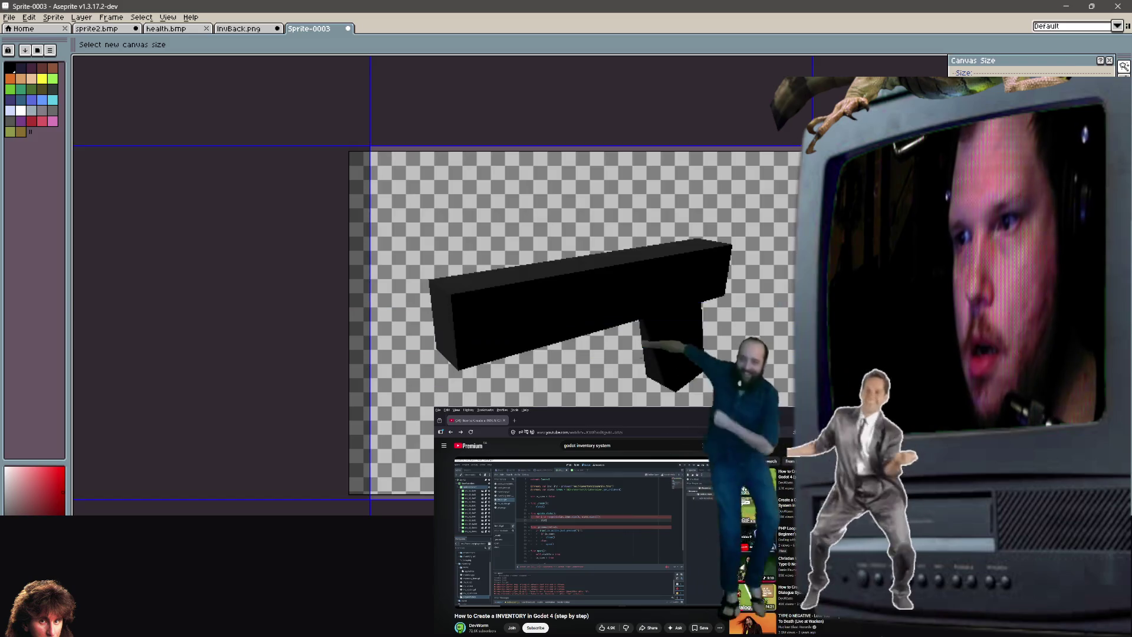
key("BackSpace")
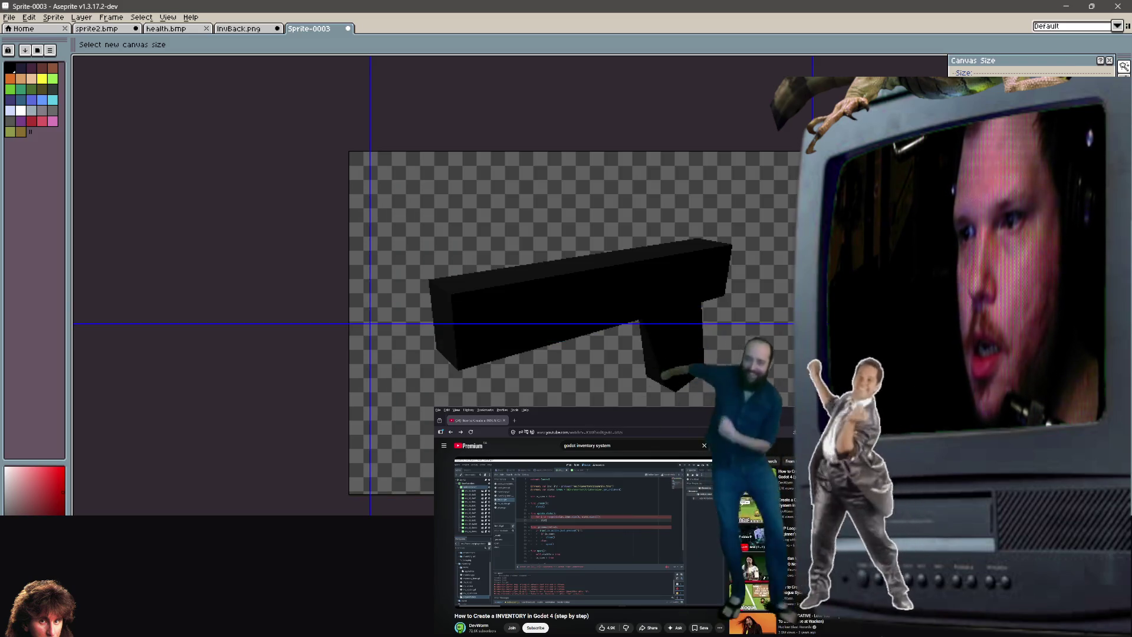
key("BackSpace")
key("BackSpace")
type("6")
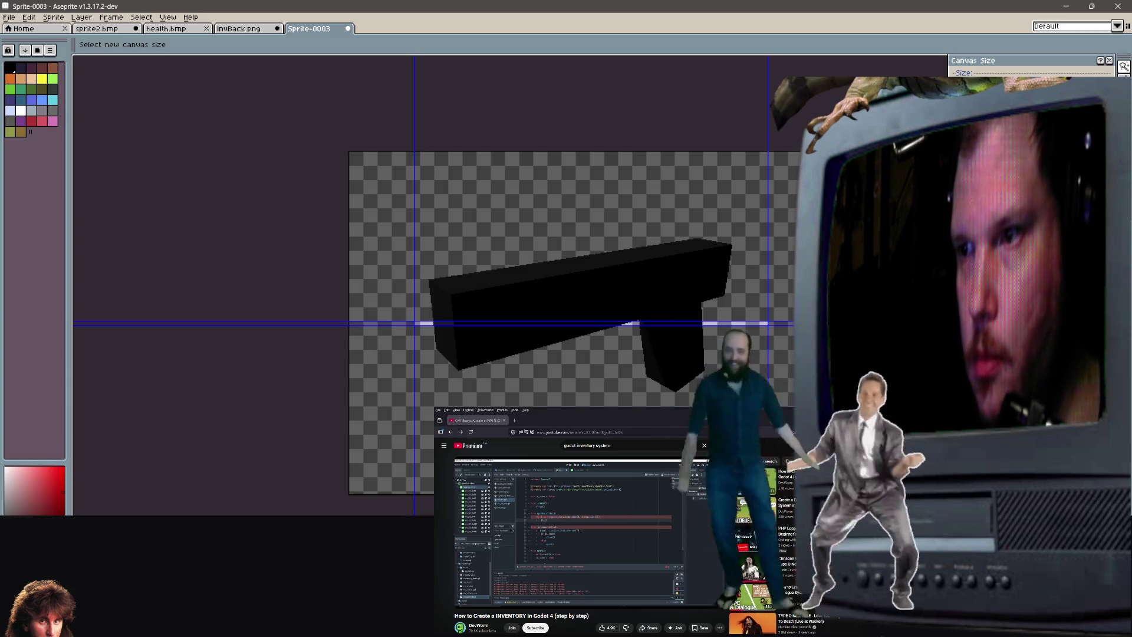
type("6")
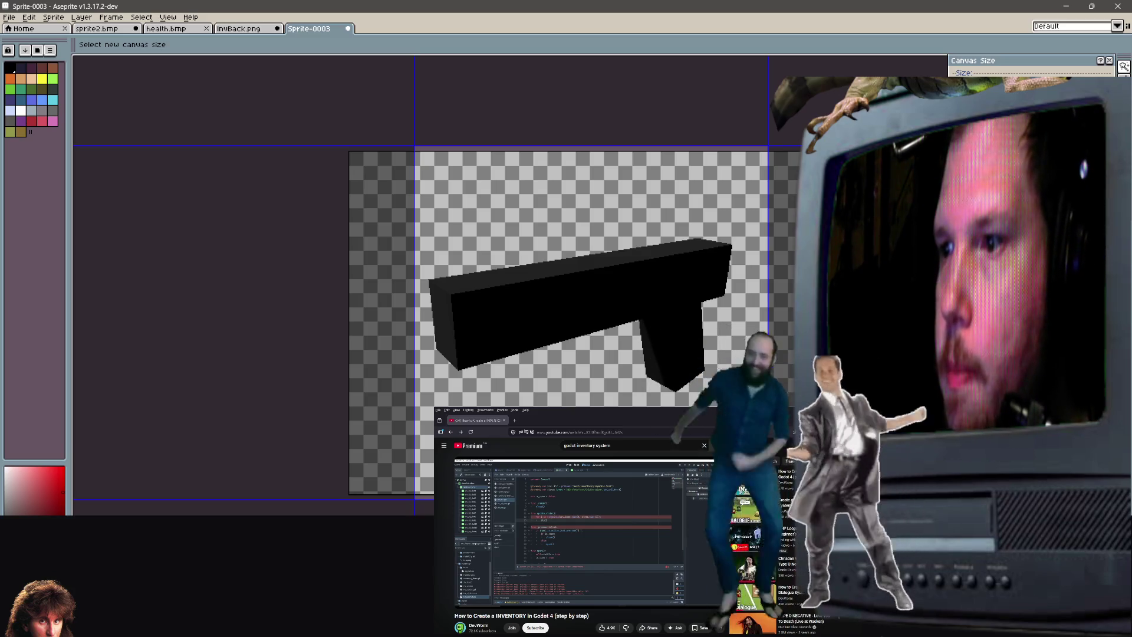
key("Return")
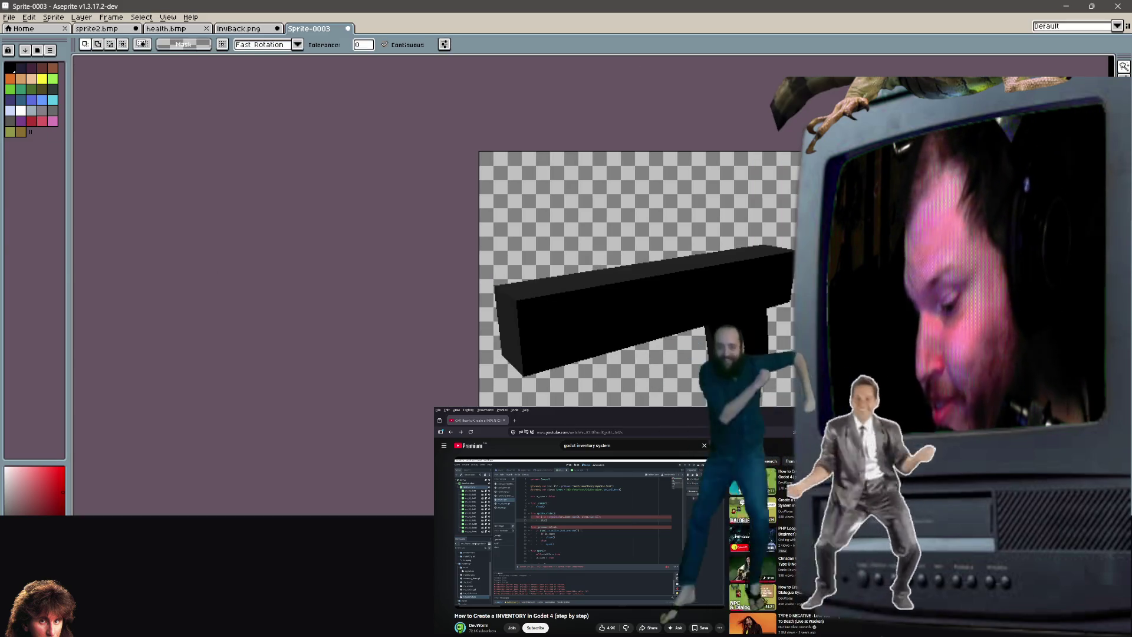
Export As 'gunsprite' into the recent project folder, then minimize Aseprite.
key("f")
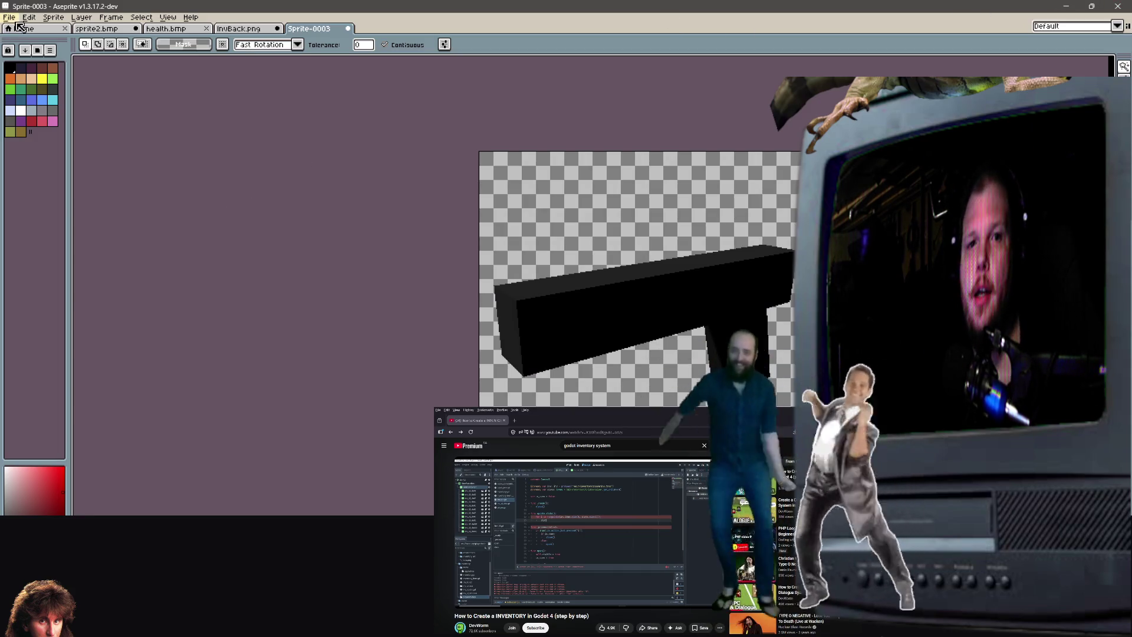
left_click(9, 17)
mouse_move(35, 105)
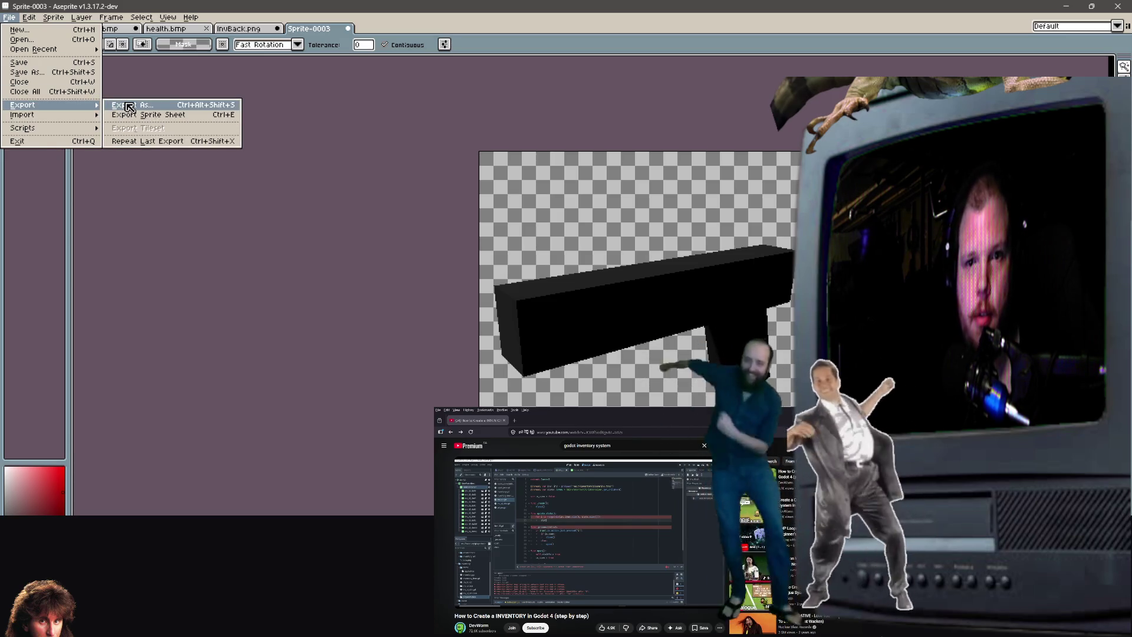
left_click(122, 107)
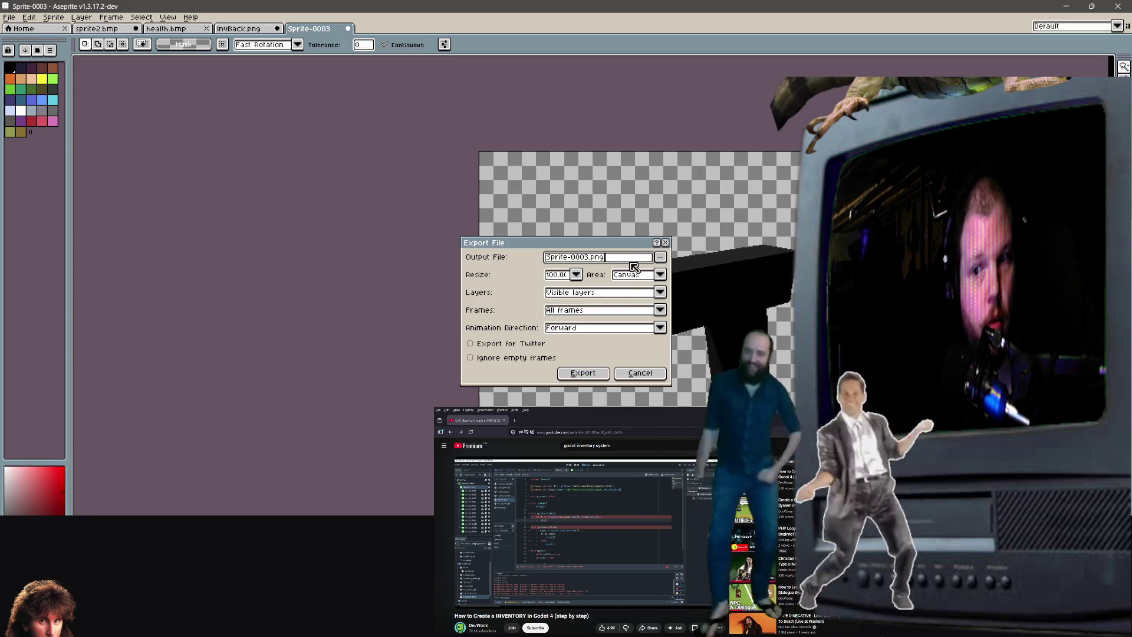
double_click(597, 257)
key("ctrl+a")
type("gunsprite")
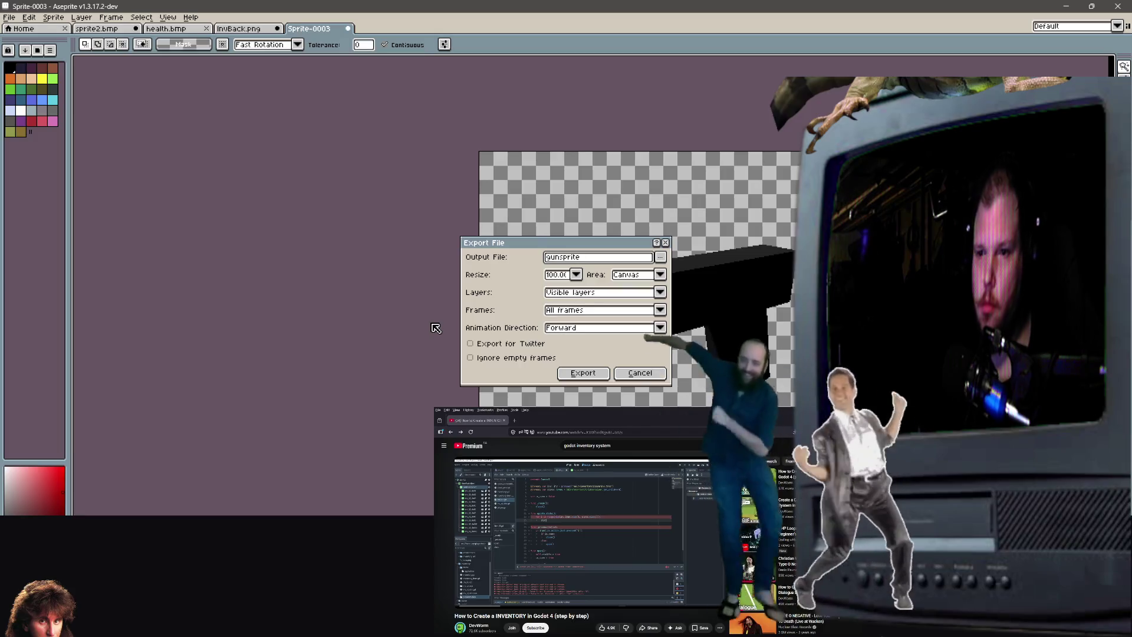
left_click(660, 257)
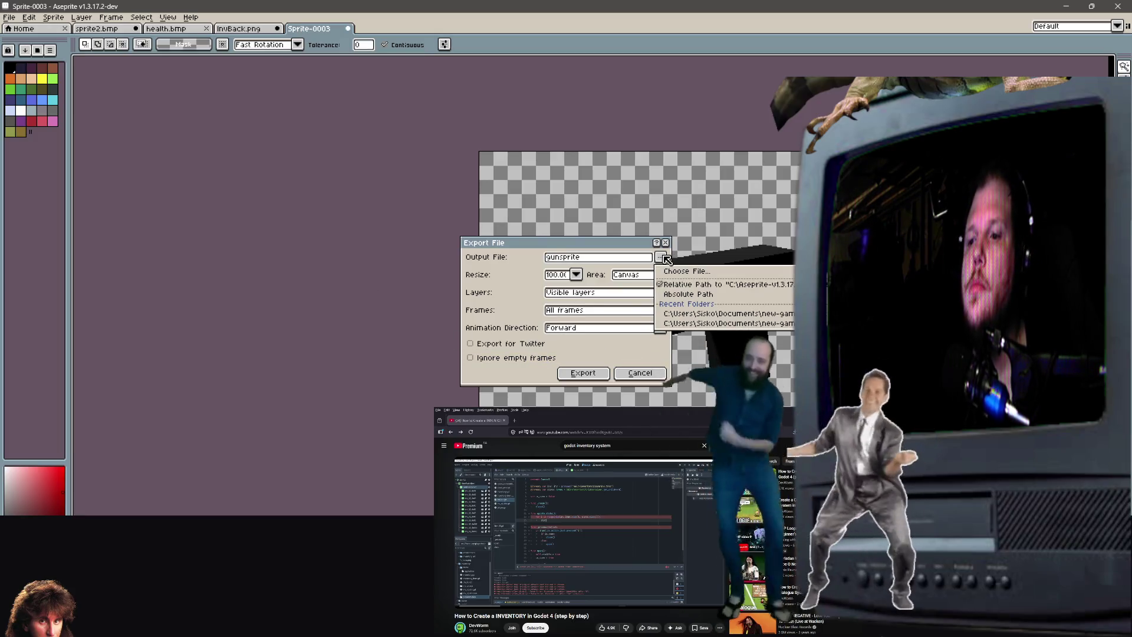
left_click(715, 315)
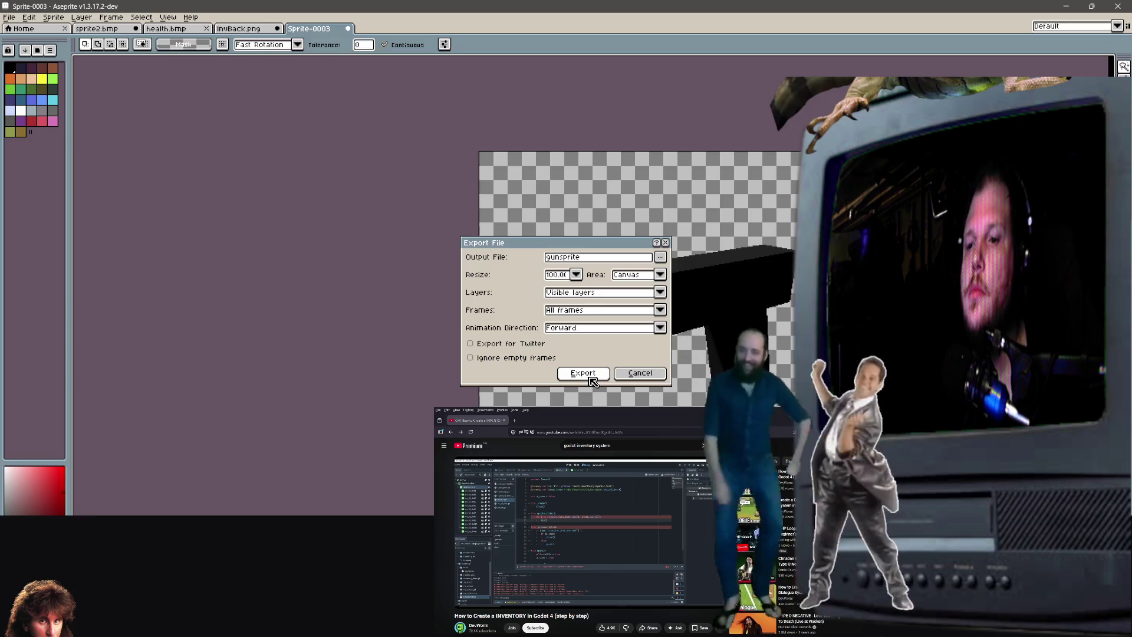
left_click(608, 259)
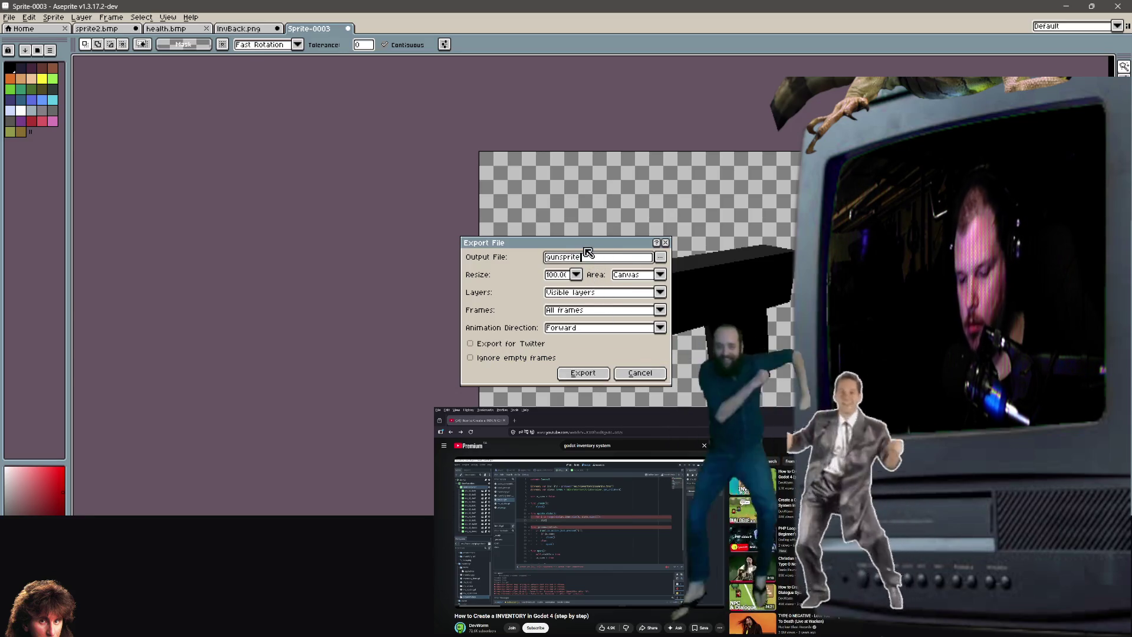
type(".png")
key("Return")
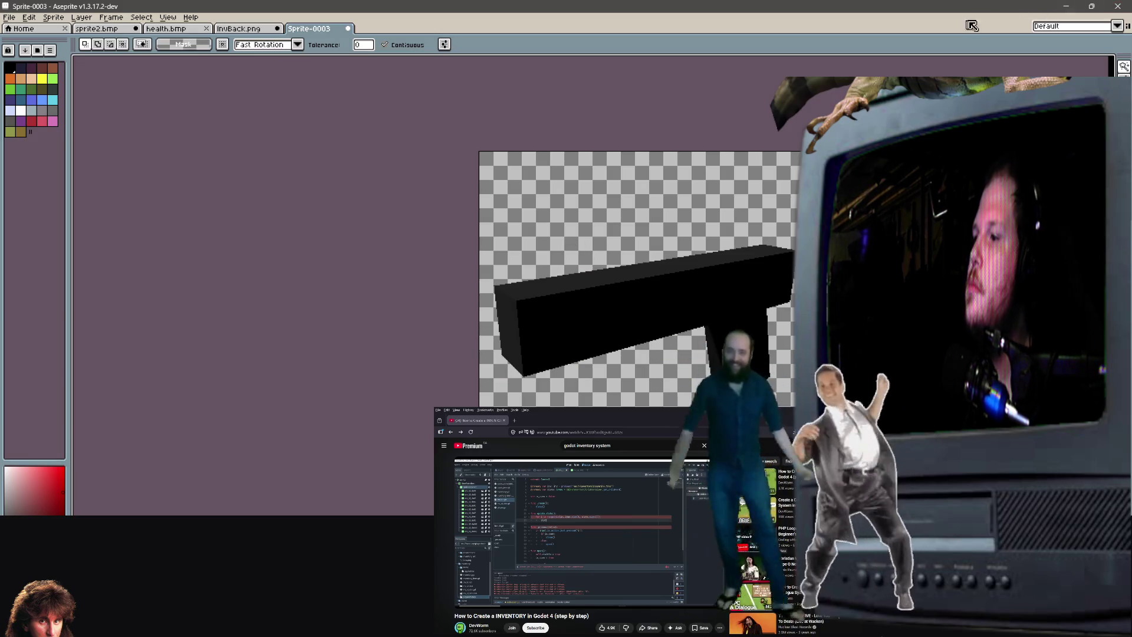
left_click(1068, 6)
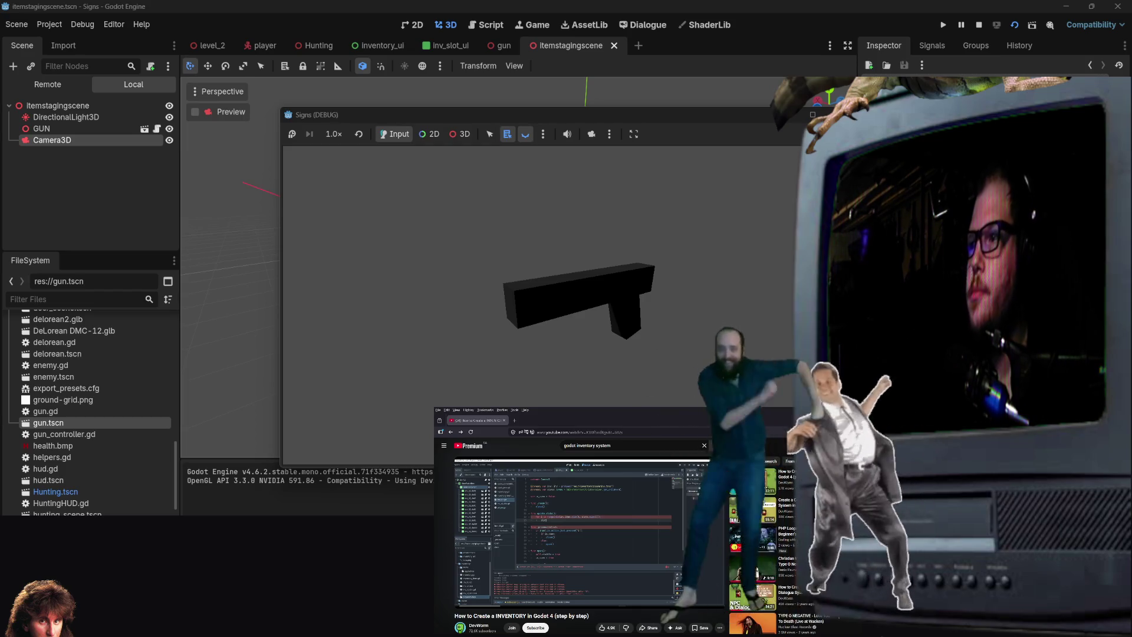
Close the running Signs (DEBUG) game window.
left_click(826, 114)
scroll(713, 265, "up", 3)
scroll(713, 259, "up", 2)
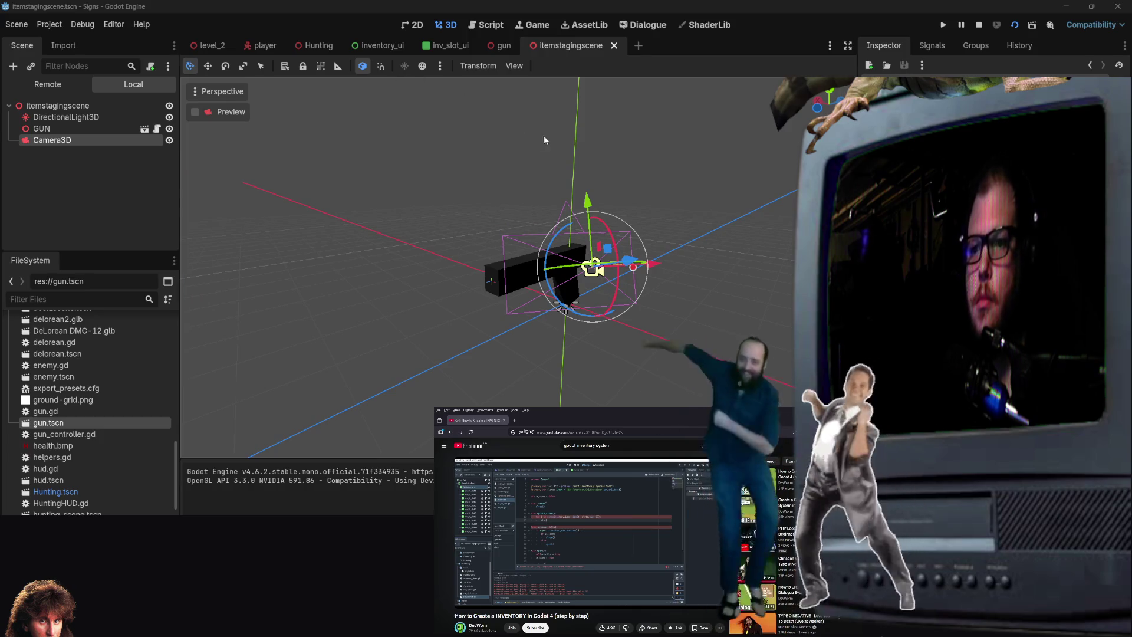
Browse the gun, itemstagingscene and inv_slot_ui scene tabs, ending on inventory_ui.
left_click(503, 45)
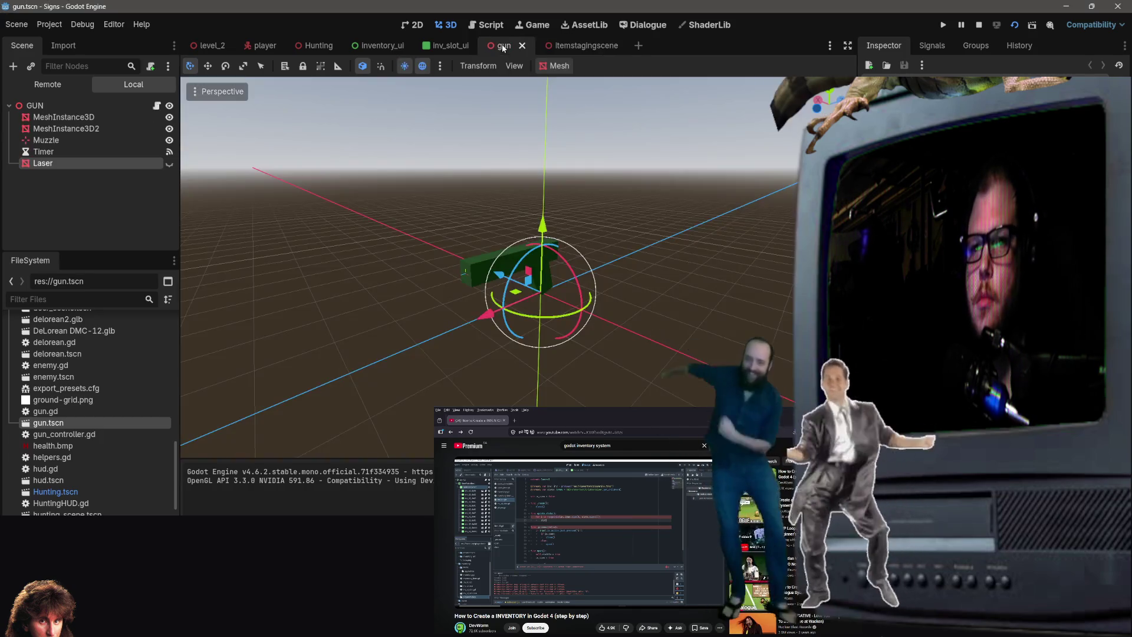
left_click(404, 51)
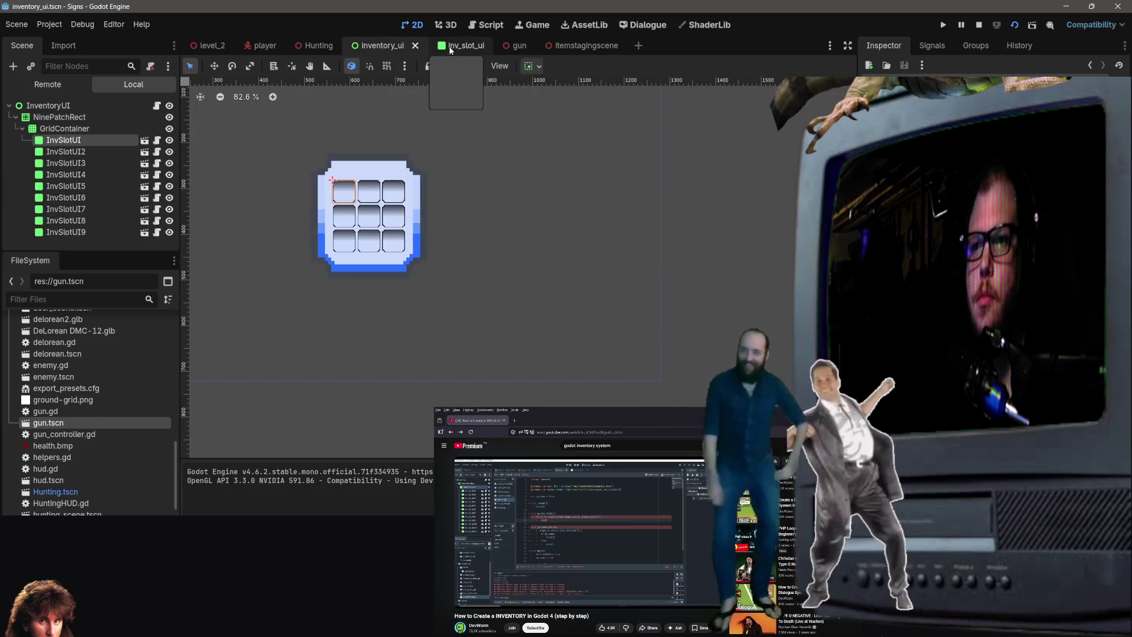
left_click(517, 48)
left_click(596, 45)
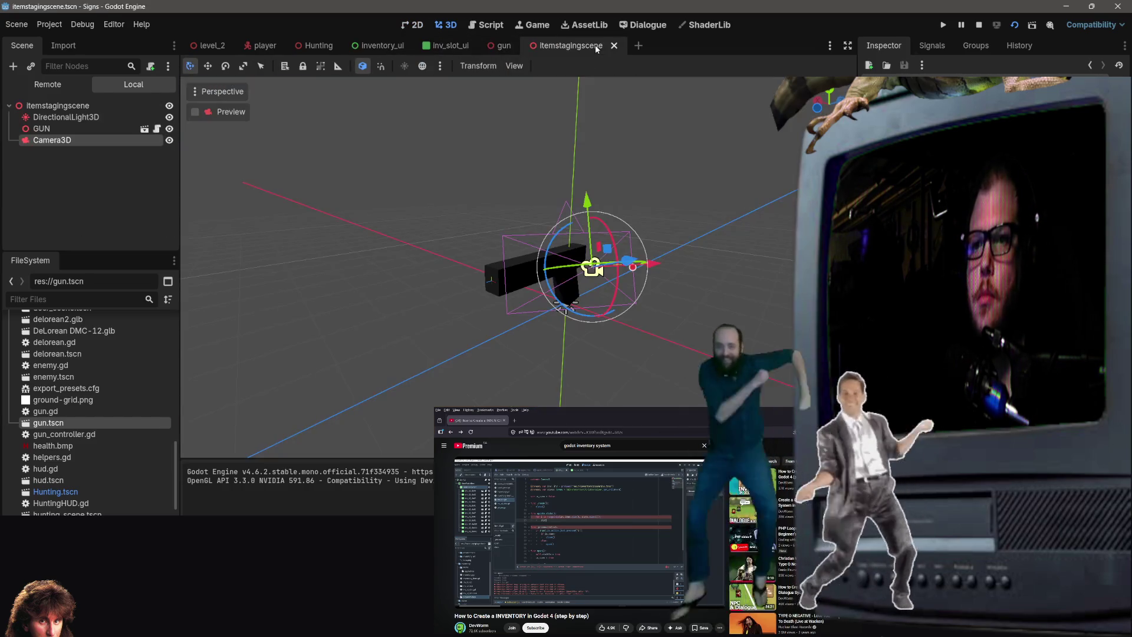
left_click(499, 46)
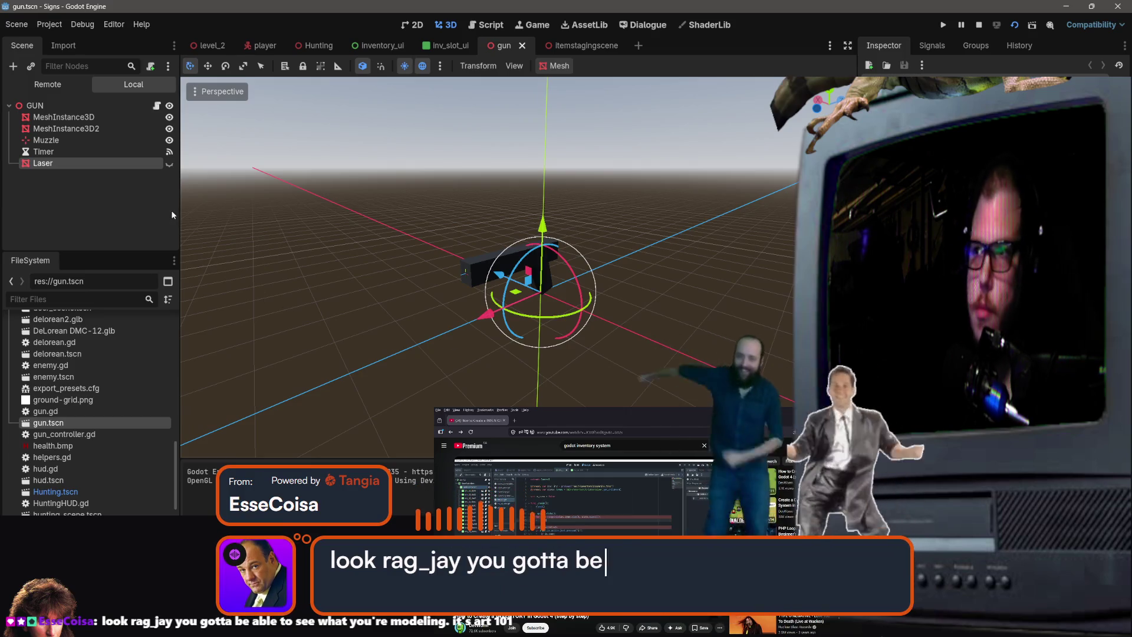
left_click(370, 42)
left_click(448, 45)
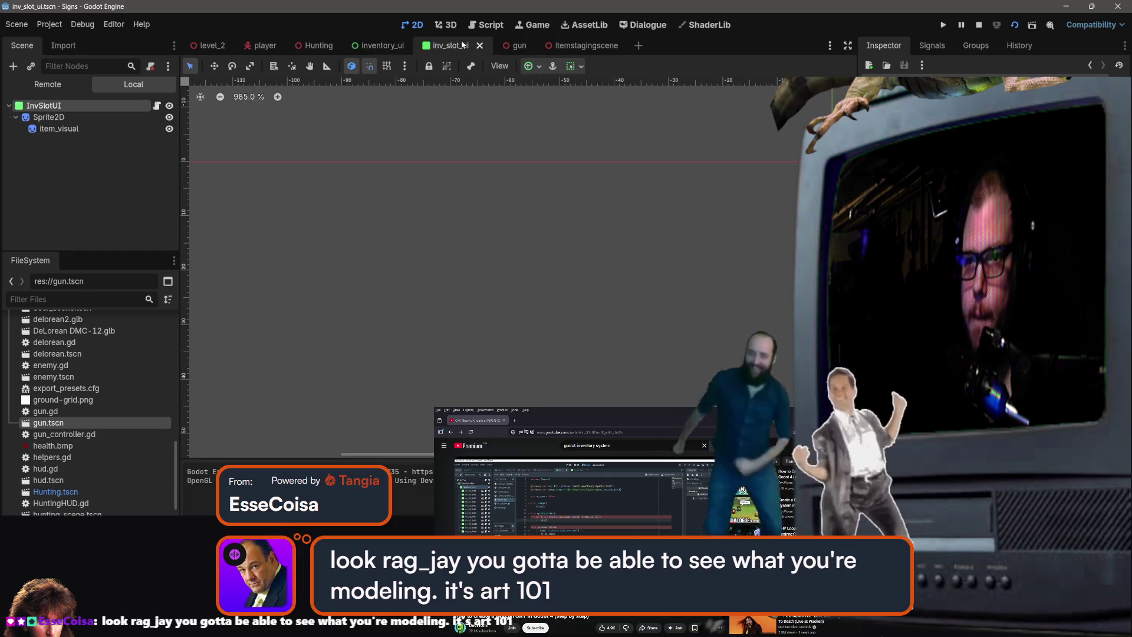
left_click(373, 47)
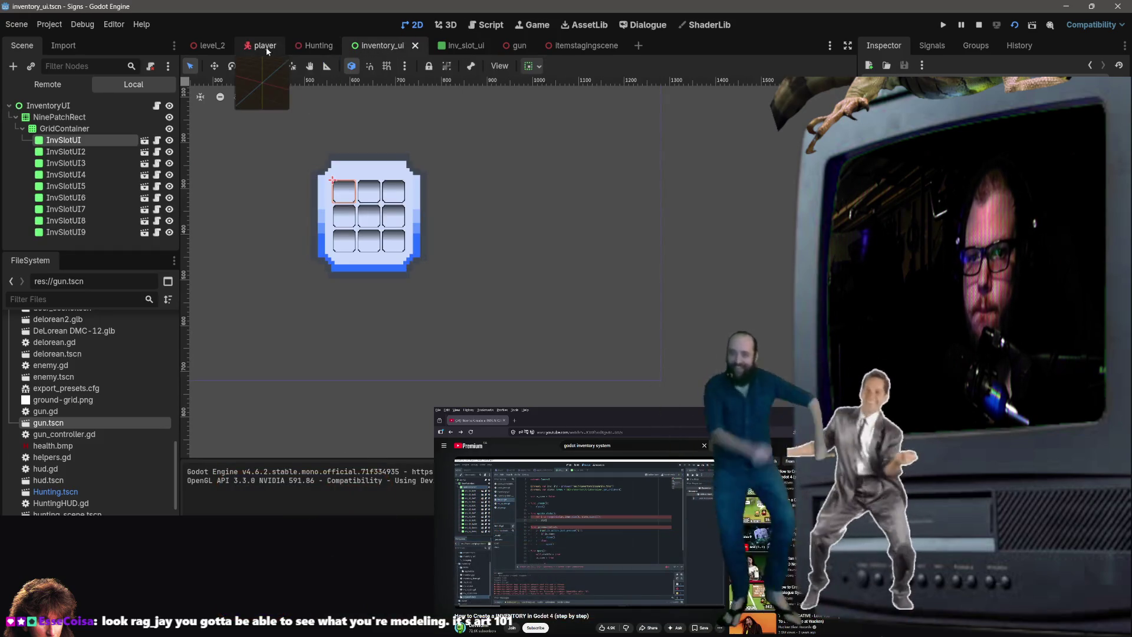
Open sword.tres and drag gun.tscn into its item_scene slot in the Inspector.
scroll(36, 436, "up", 10)
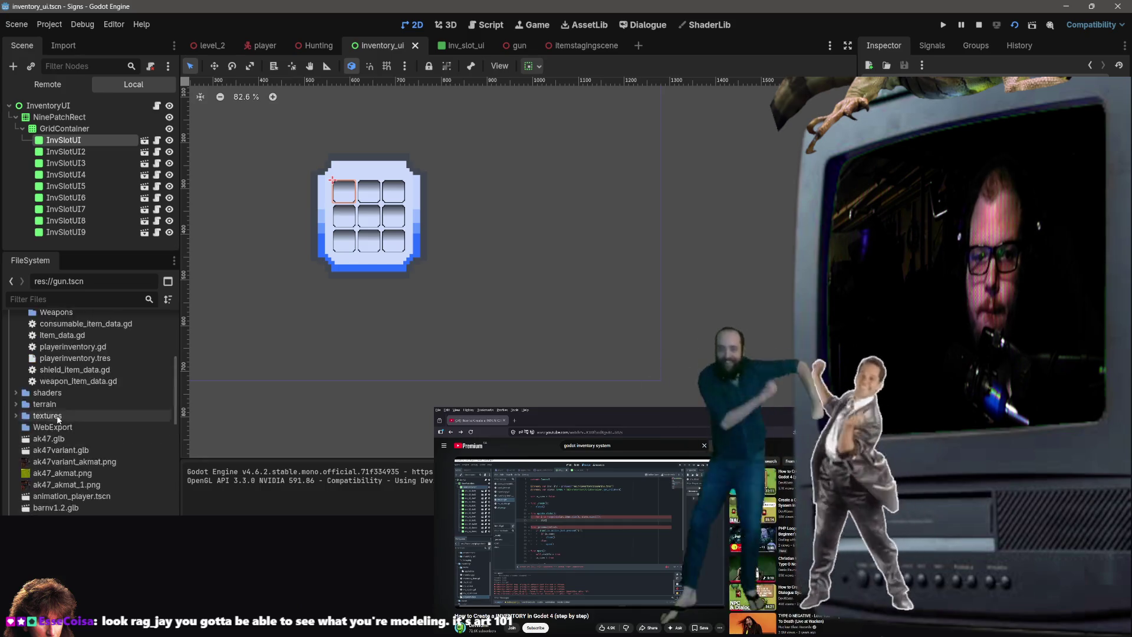
scroll(82, 448, "down", 3)
left_click(76, 421)
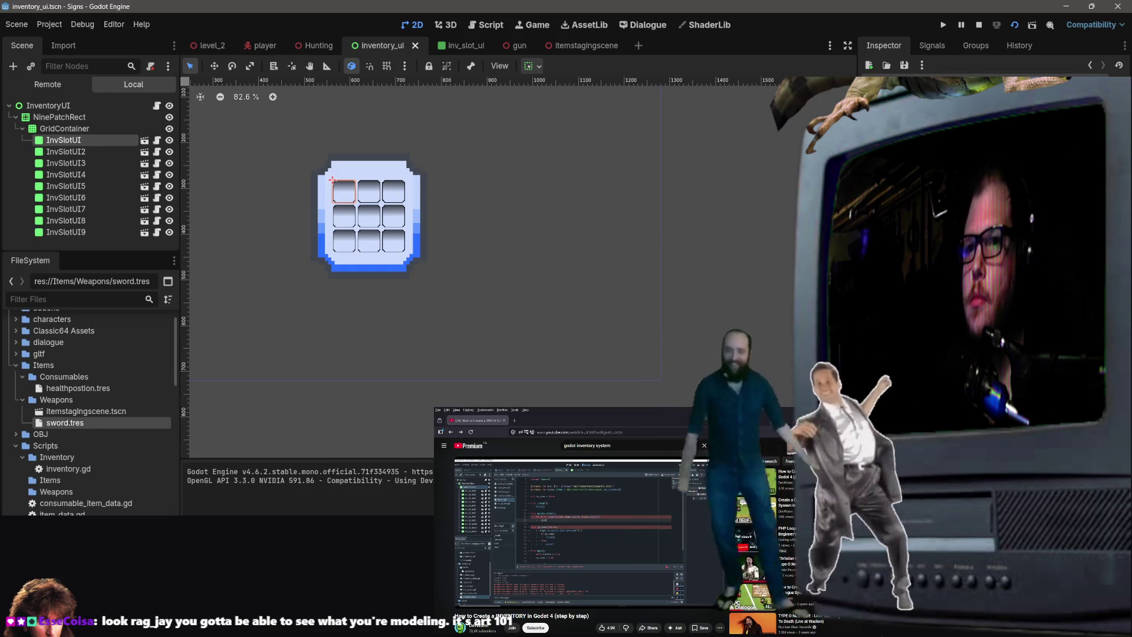
key("alt+Tab")
key("alt+Tab")
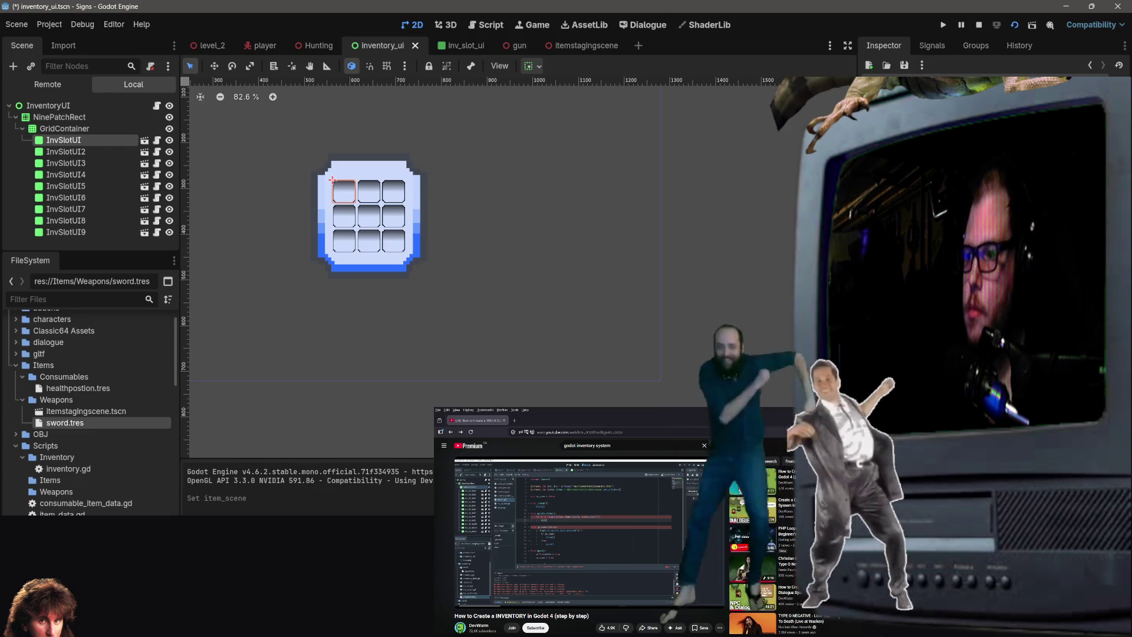
scroll(91, 423, "down", 10)
scroll(88, 436, "down", 10)
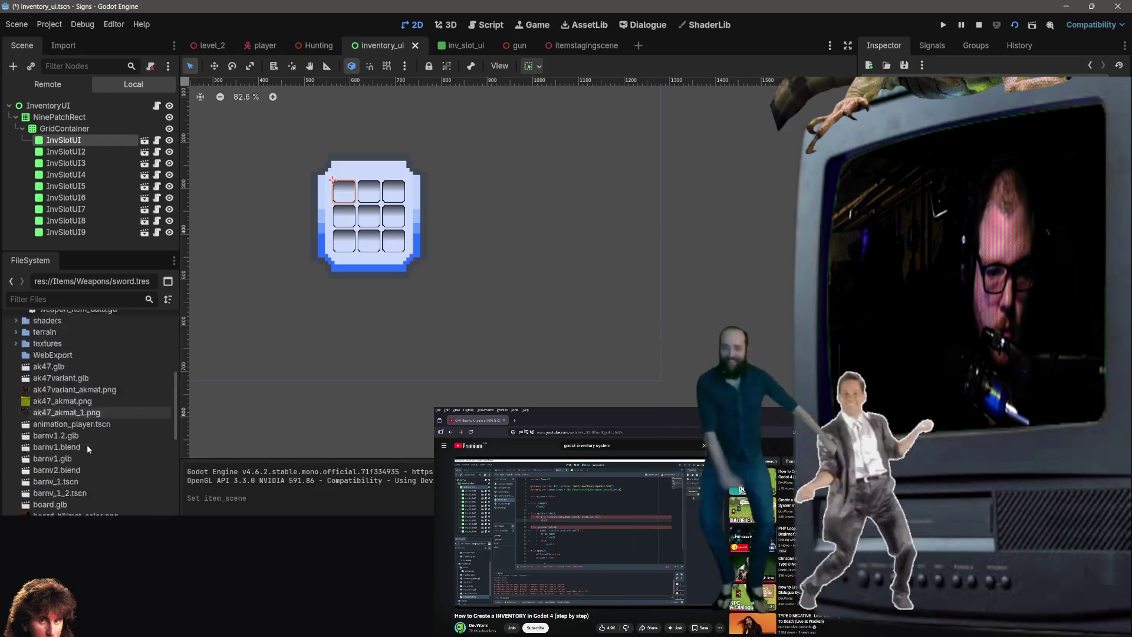
left_click(62, 495)
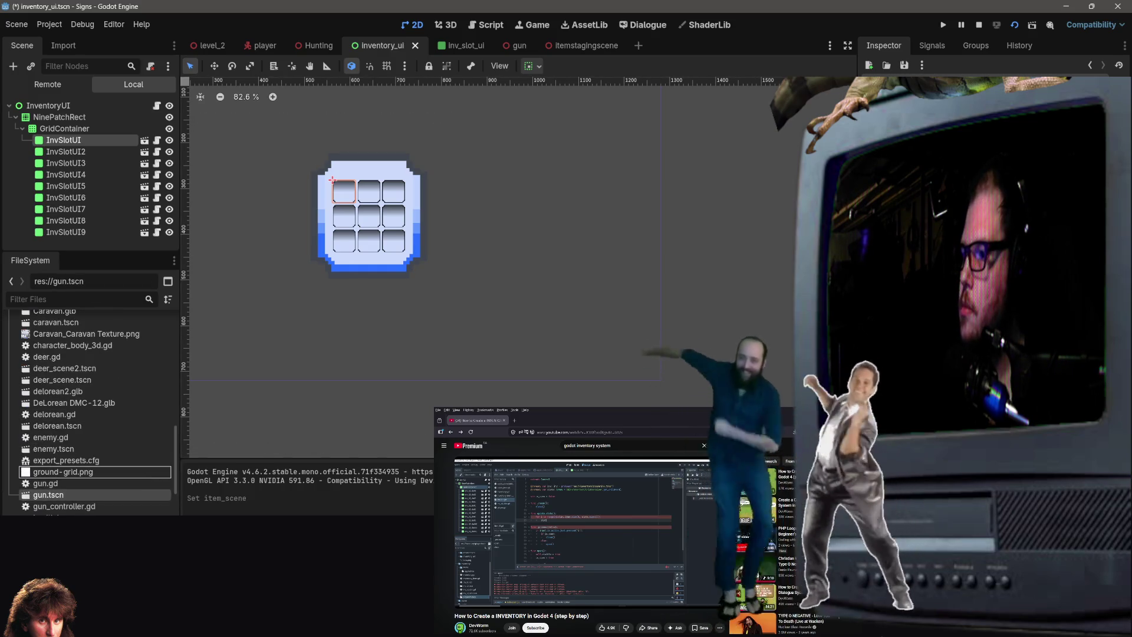
left_click_drag(95, 472, 1002, 177)
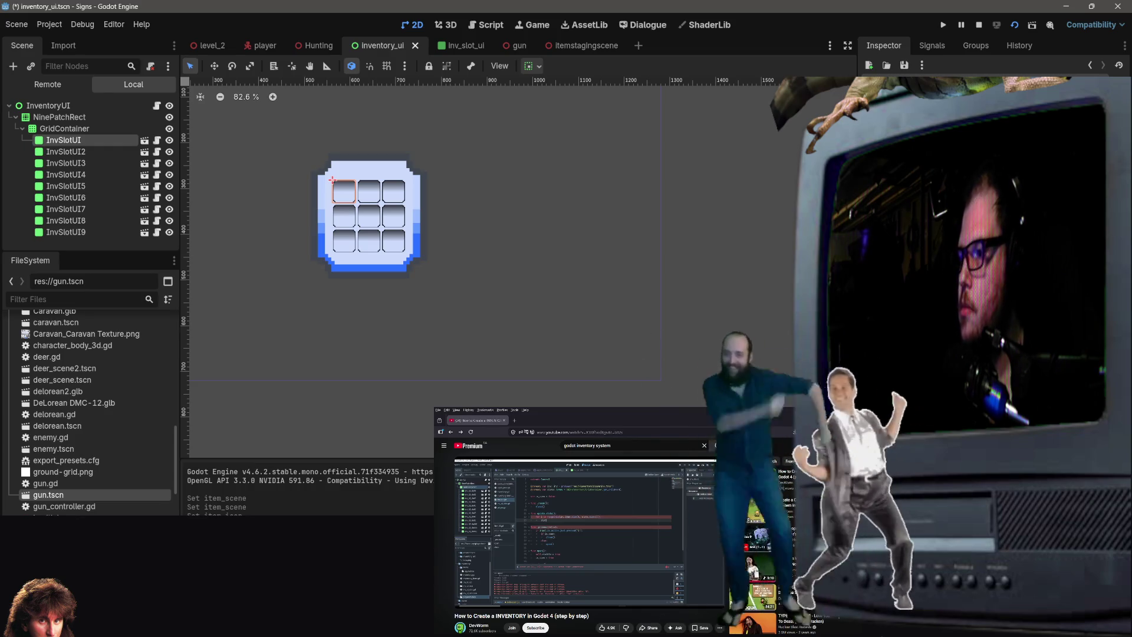
Expand the textures folder to select gunsprite.png, then save the inventory_ui scene.
scroll(33, 447, "up", 10)
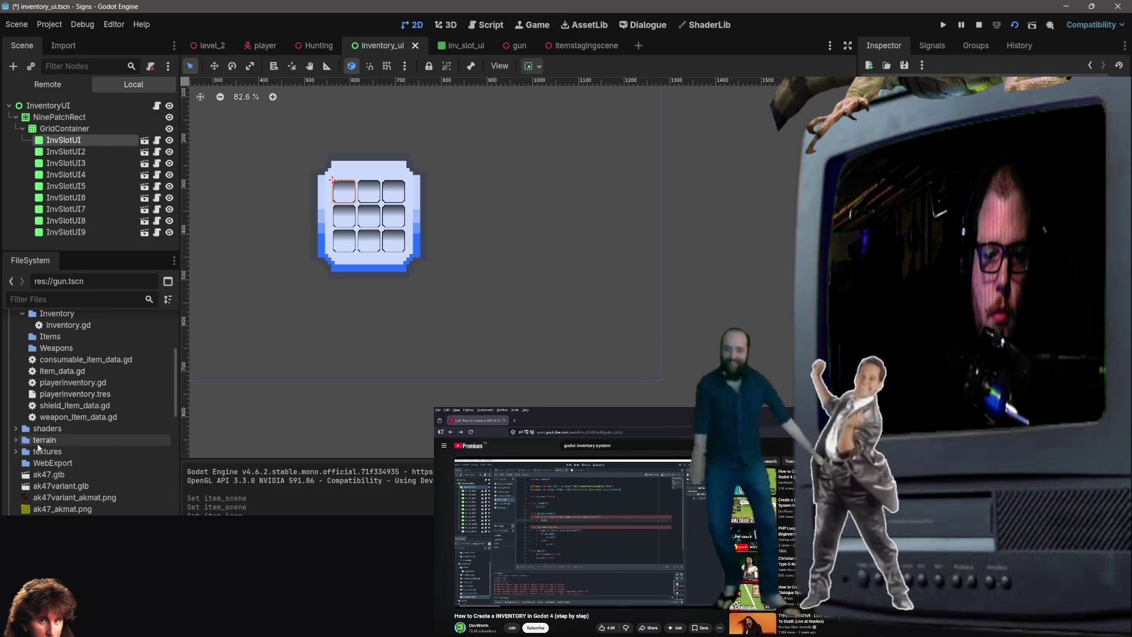
left_click(39, 452)
double_click(39, 453)
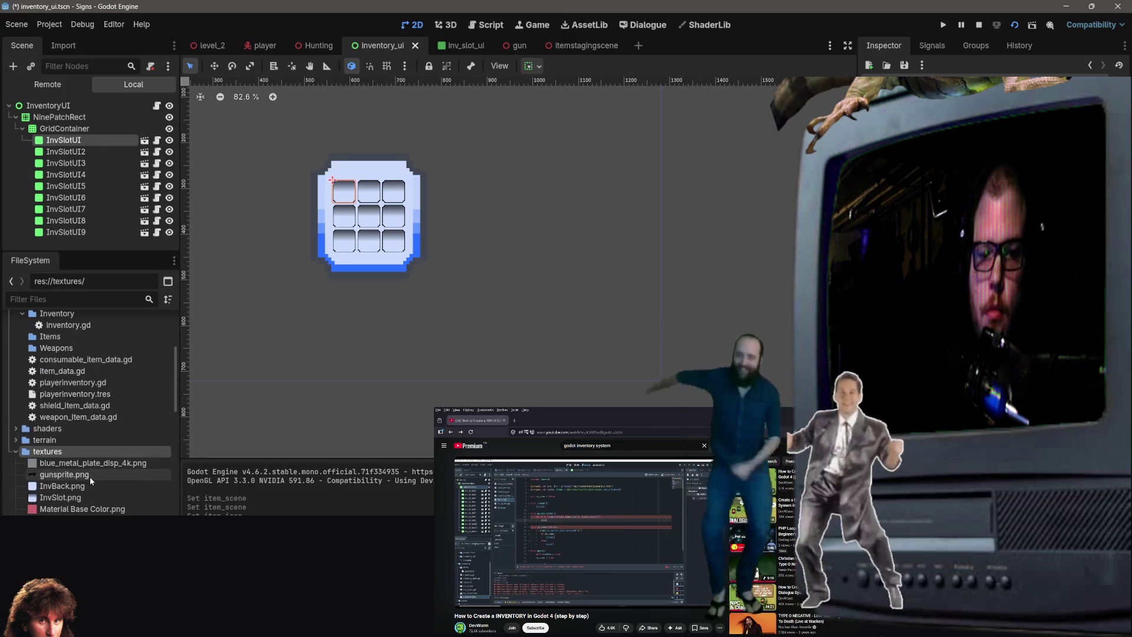
left_click(90, 475)
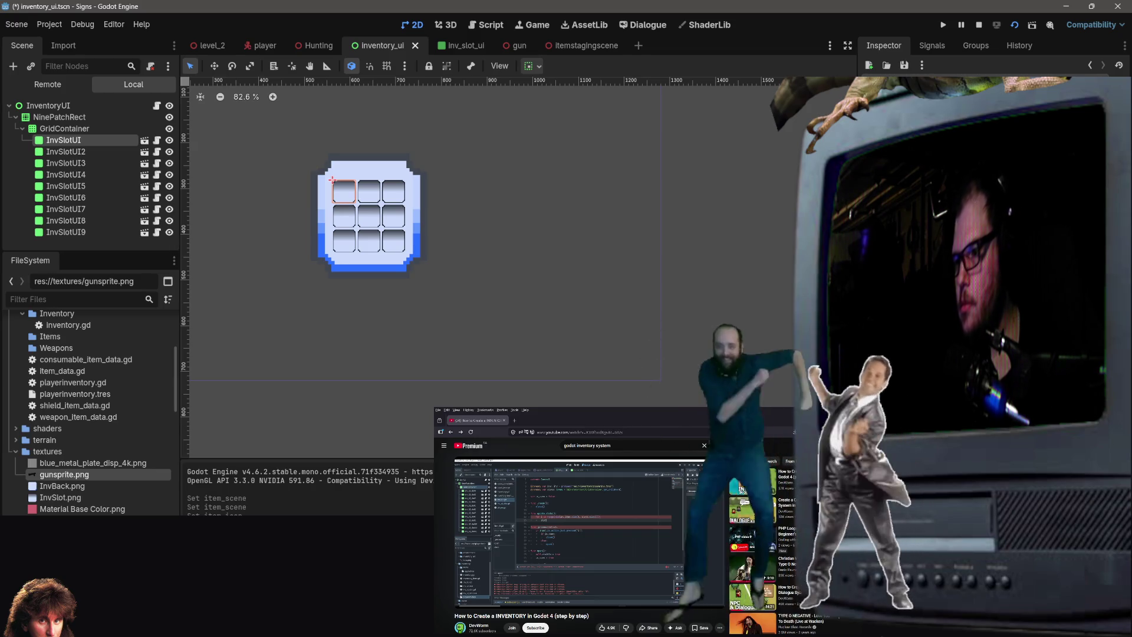
key("ctrl+s")
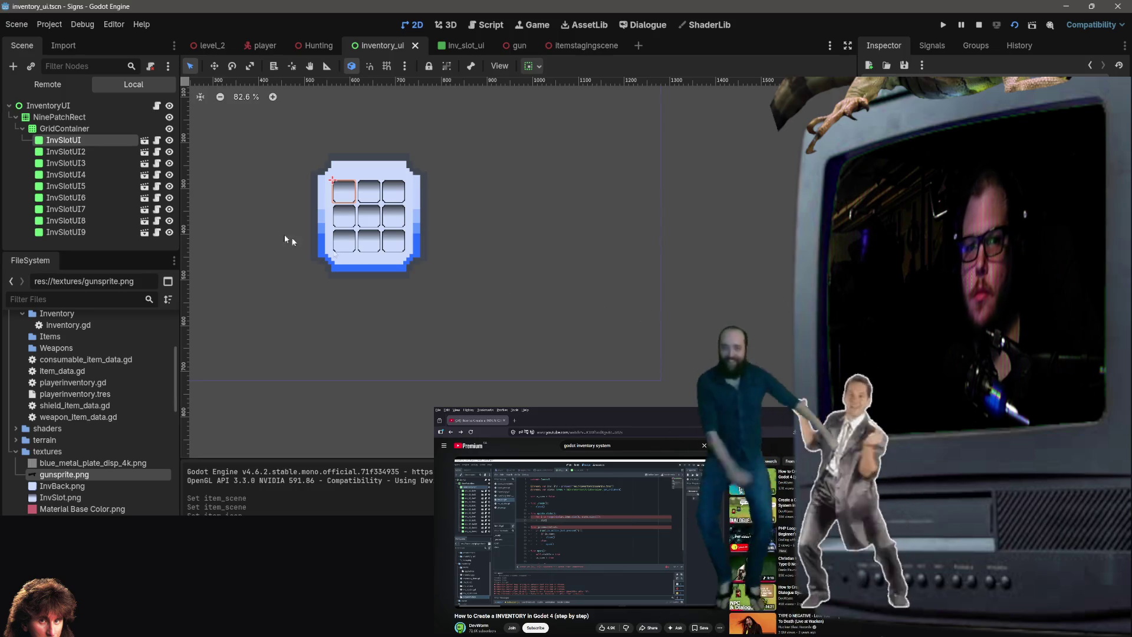
Inspect playerinventory.tres and the Weapons folder in the FileSystem dock.
left_click(451, 45)
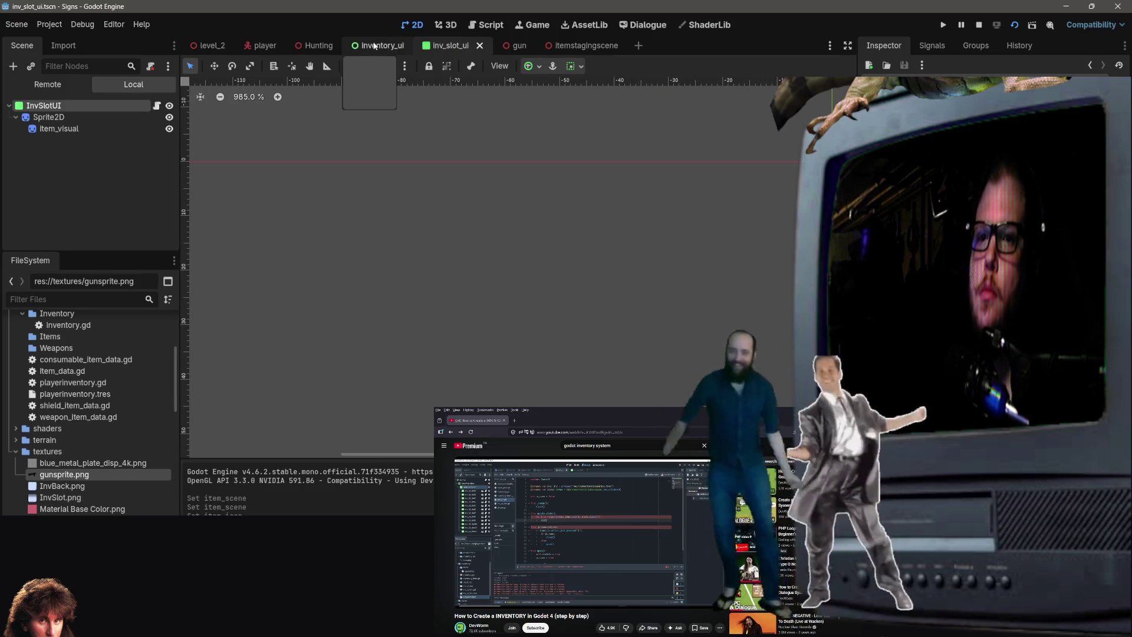
left_click(375, 46)
left_click(99, 395)
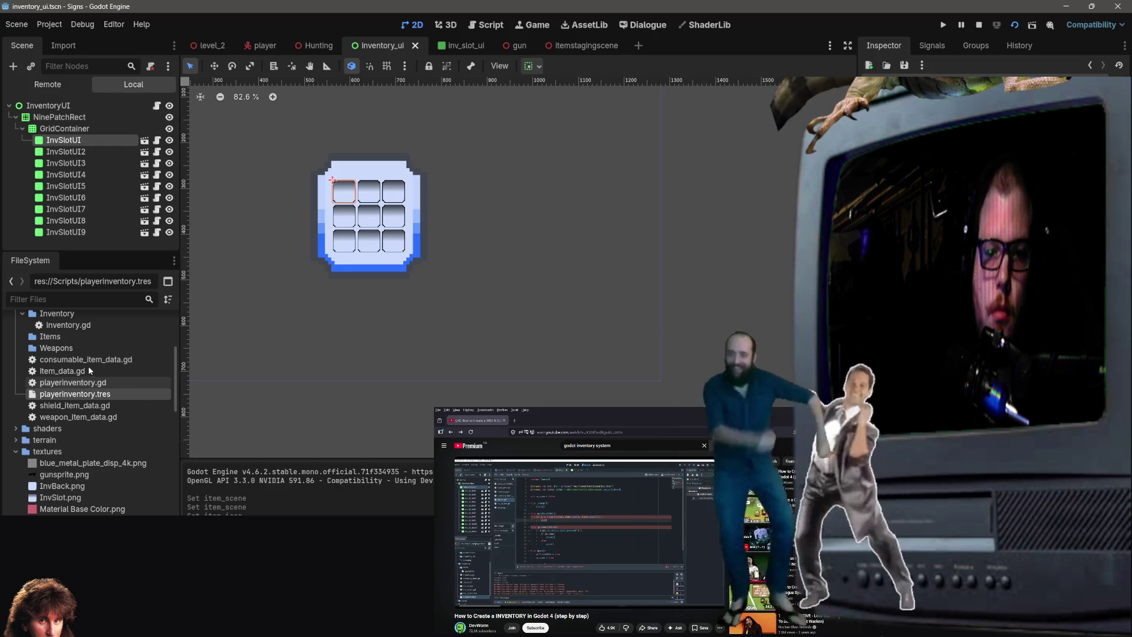
scroll(87, 367, "up", 3)
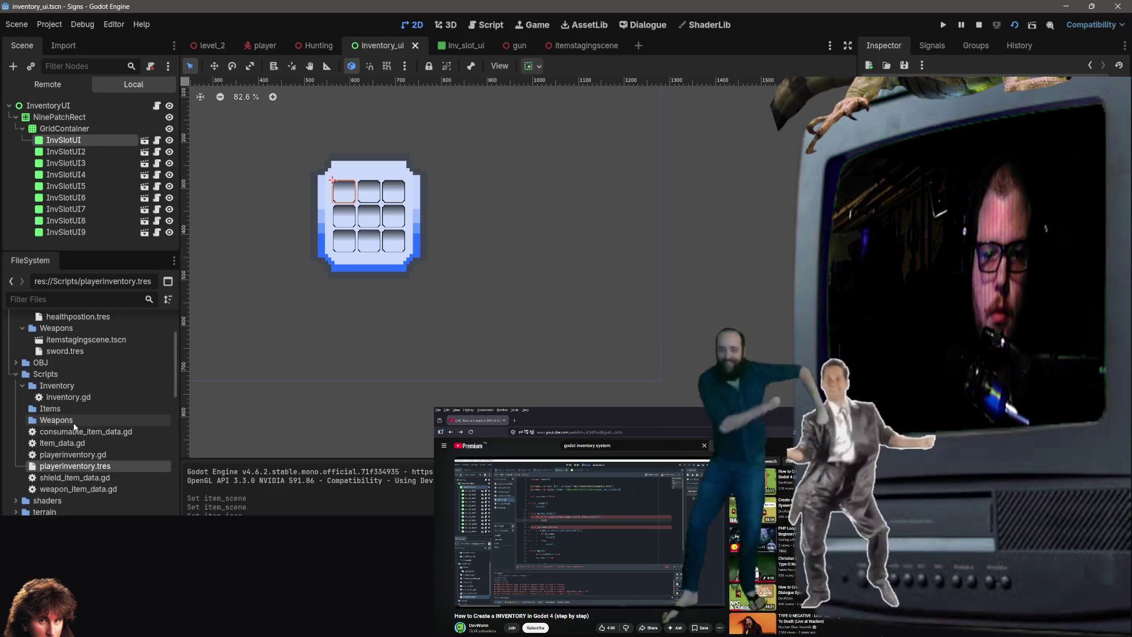
left_click(73, 421)
scroll(83, 401, "up", 3)
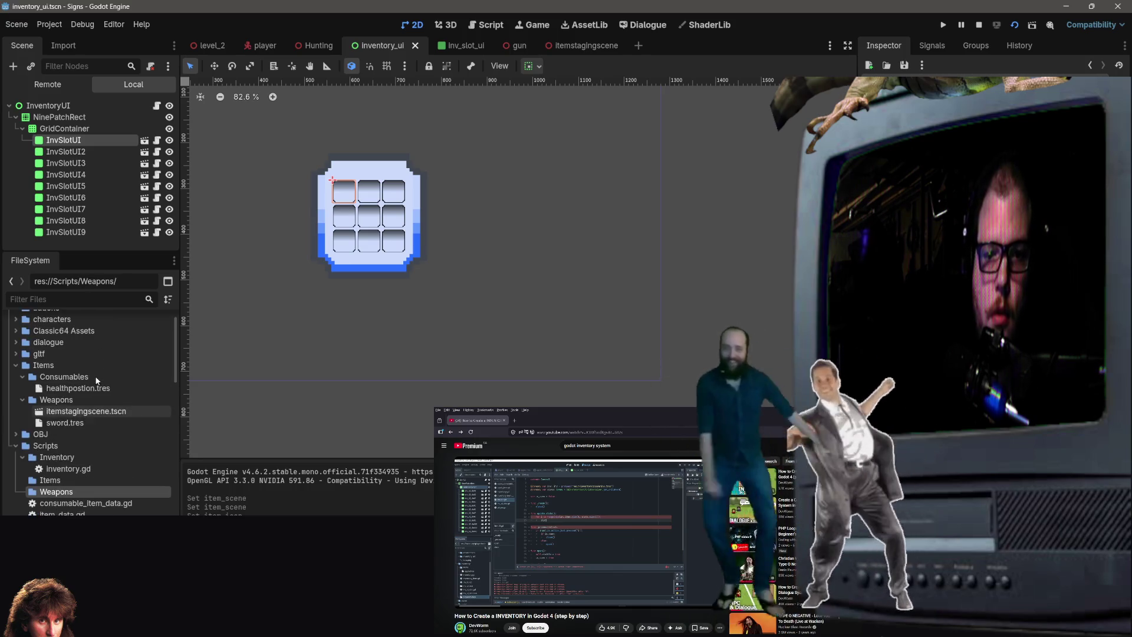
mouse_move(80, 426)
left_mouse_down()
mouse_move(65, 446)
mouse_move(325, 249)
left_mouse_up()
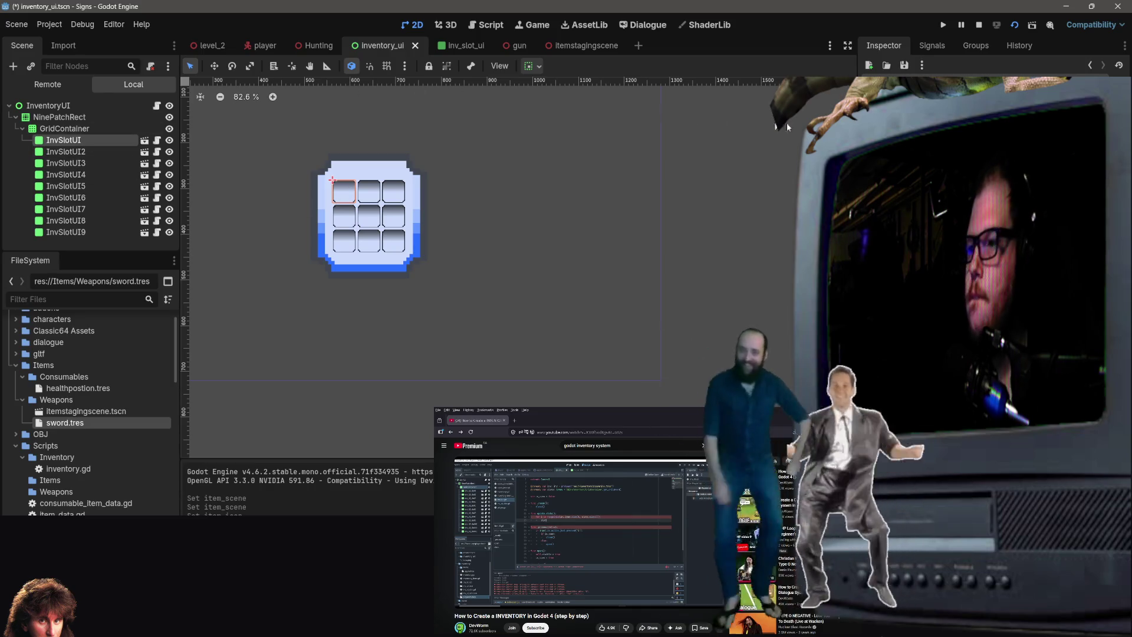
Open the inv_slot_ui scene, zoom to the slot, and select item_visual.
left_click(448, 45)
scroll(774, 183, "up", 5)
scroll(774, 184, "right", 5)
scroll(490, 266, "left", 10)
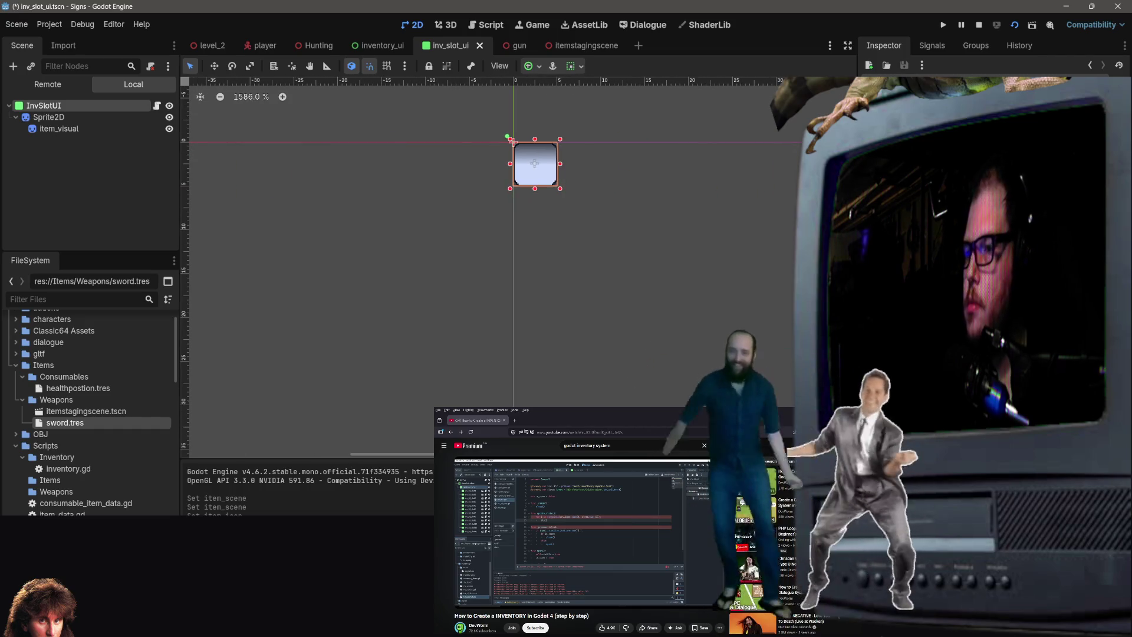
scroll(590, 213, "up", 3)
left_click(104, 129)
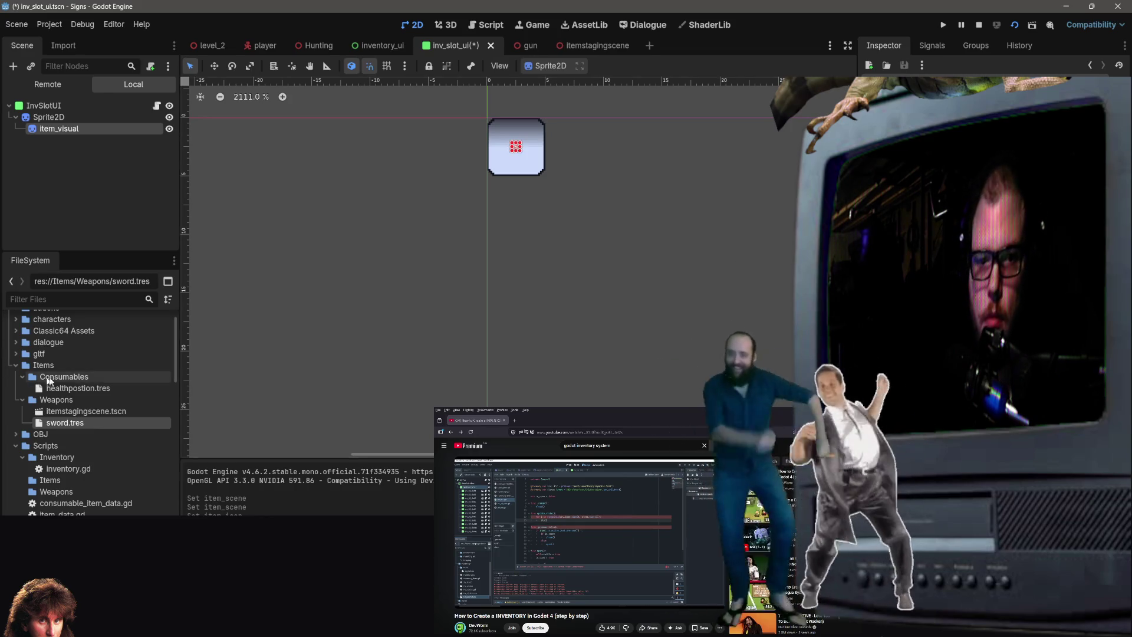
Drag gunsprite.png from FileSystem into item_visual's Texture property in the Inspector.
scroll(84, 440, "down", 5)
mouse_move(84, 440)
left_mouse_down()
mouse_move(589, 266)
mouse_move(944, 177)
left_mouse_up()
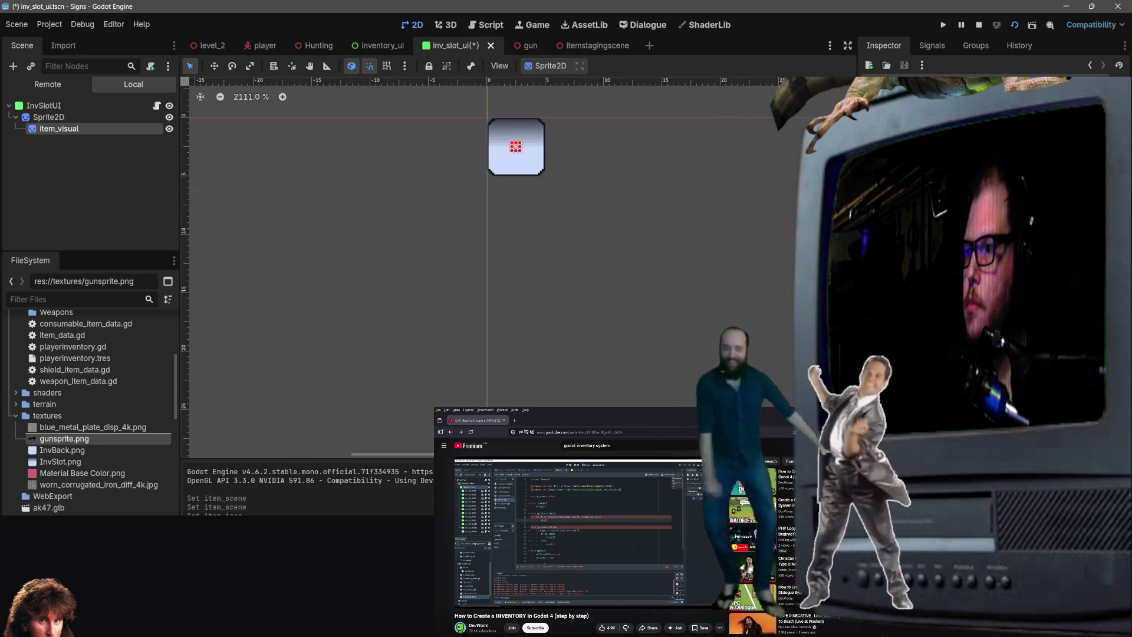
scroll(576, 215, "down", 4)
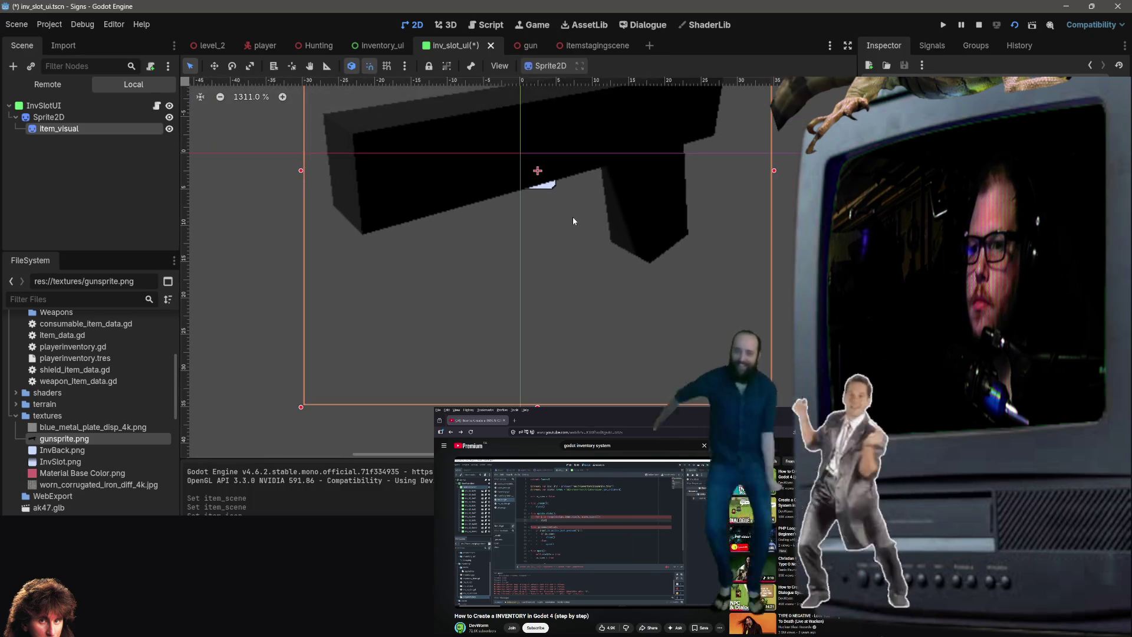
scroll(573, 220, "up", 1)
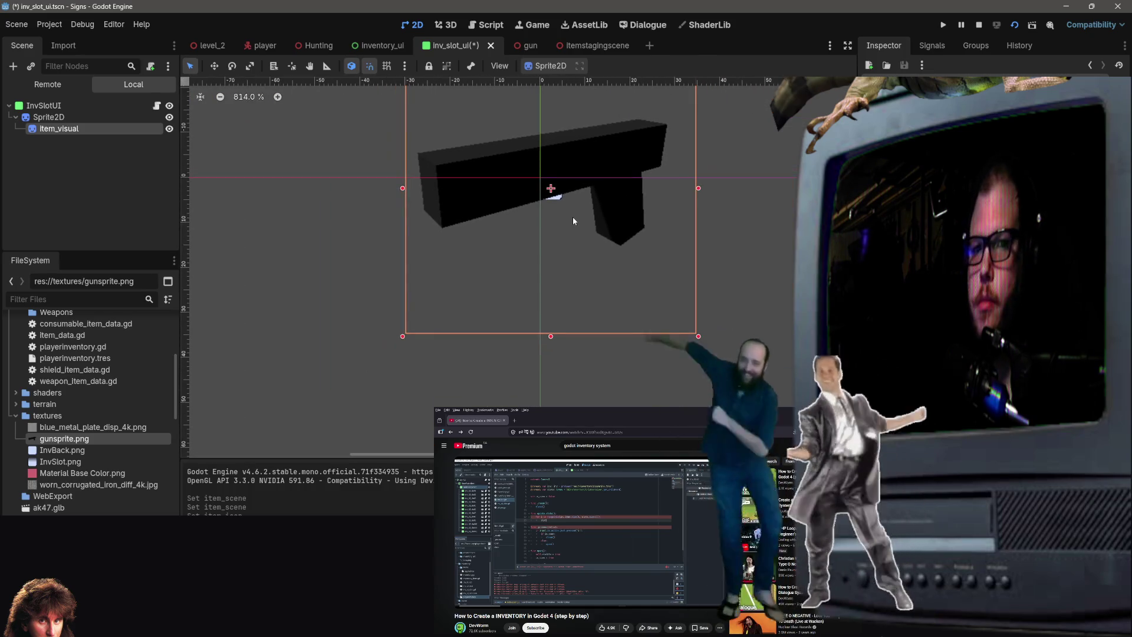
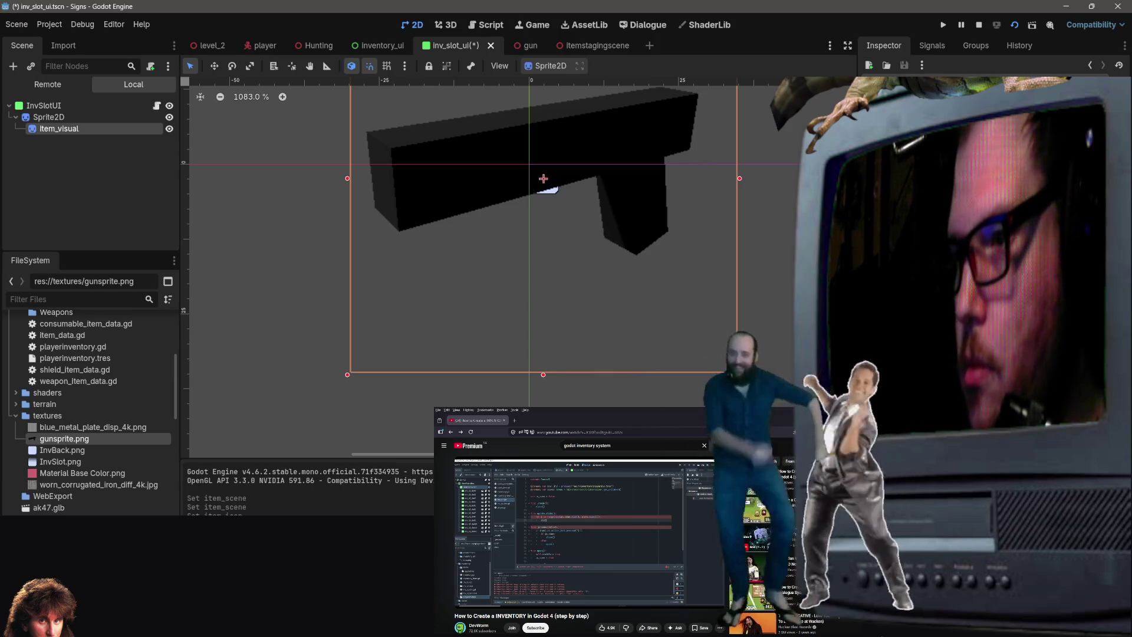
Nudge the item_visual gun sprite left and back, reselect then deselect it, and switch to Aseprite.
key("Left")
key("Left")
key("Right")
key("Right")
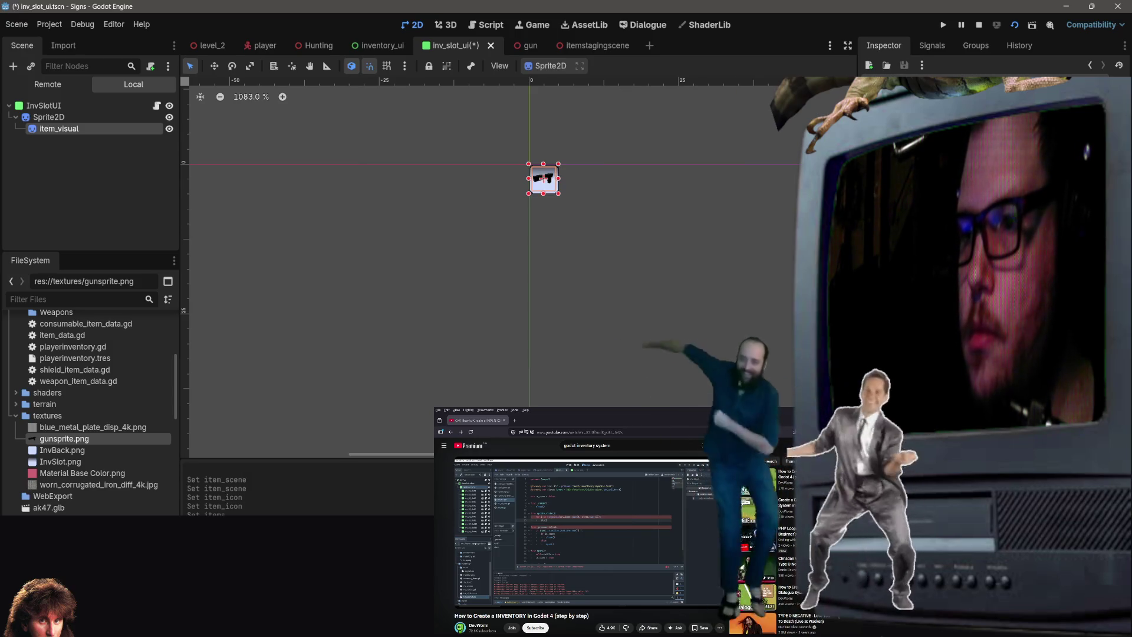
left_click(631, 180)
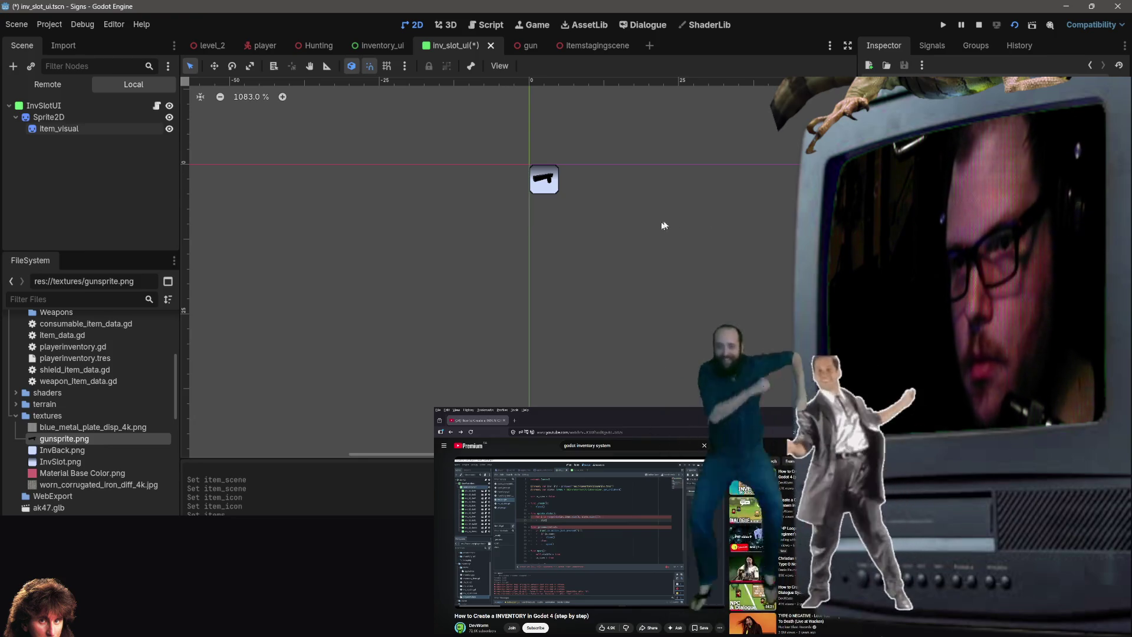
left_click(98, 121)
left_click(96, 129)
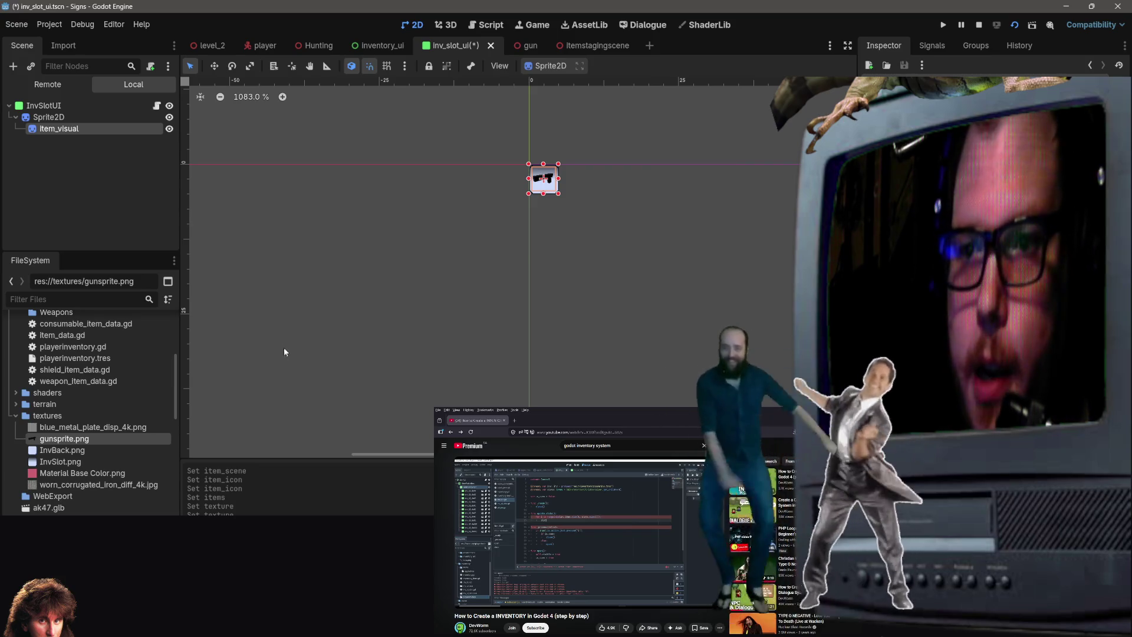
left_click(554, 372)
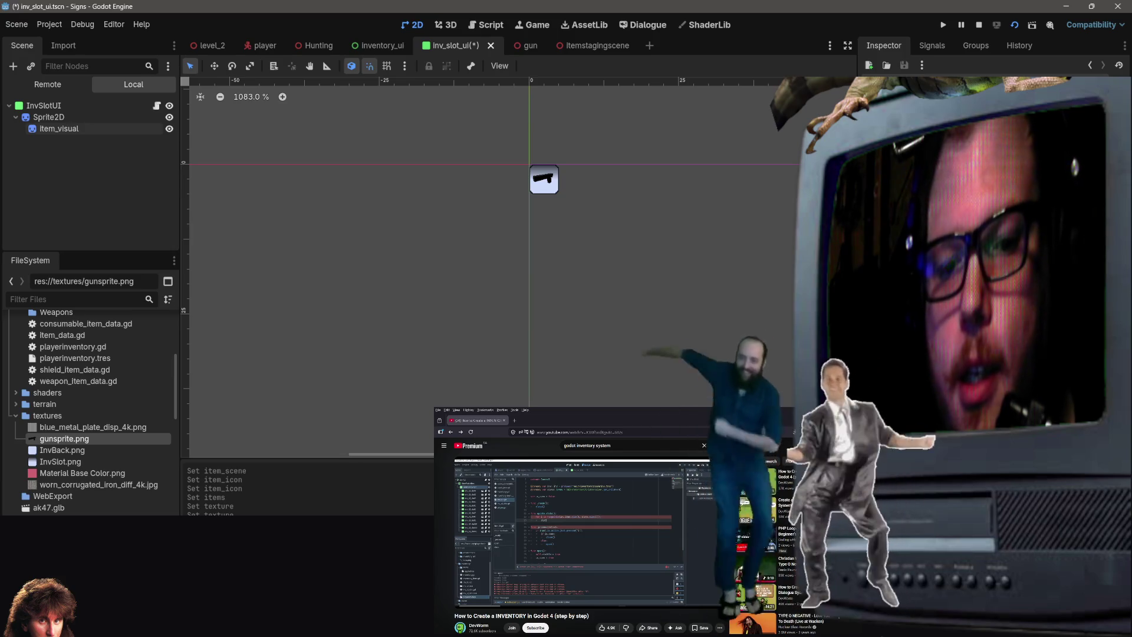
key("alt+Tab")
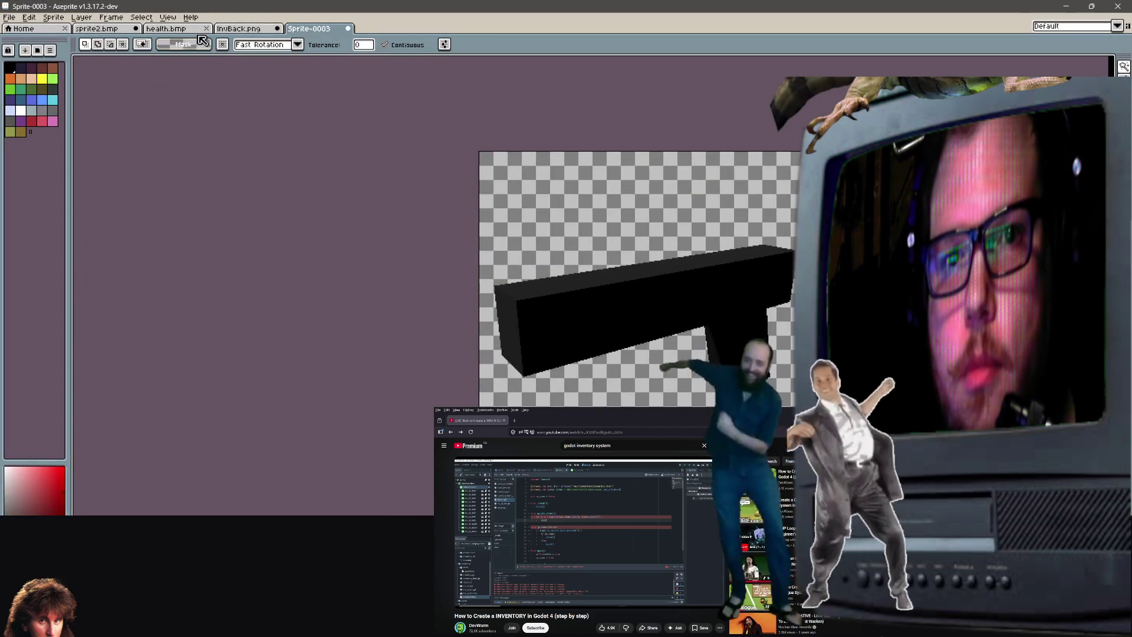
Flip between the health.bmp and Sprite-0003 tabs, then open and cancel Canvas Size.
left_click(187, 29)
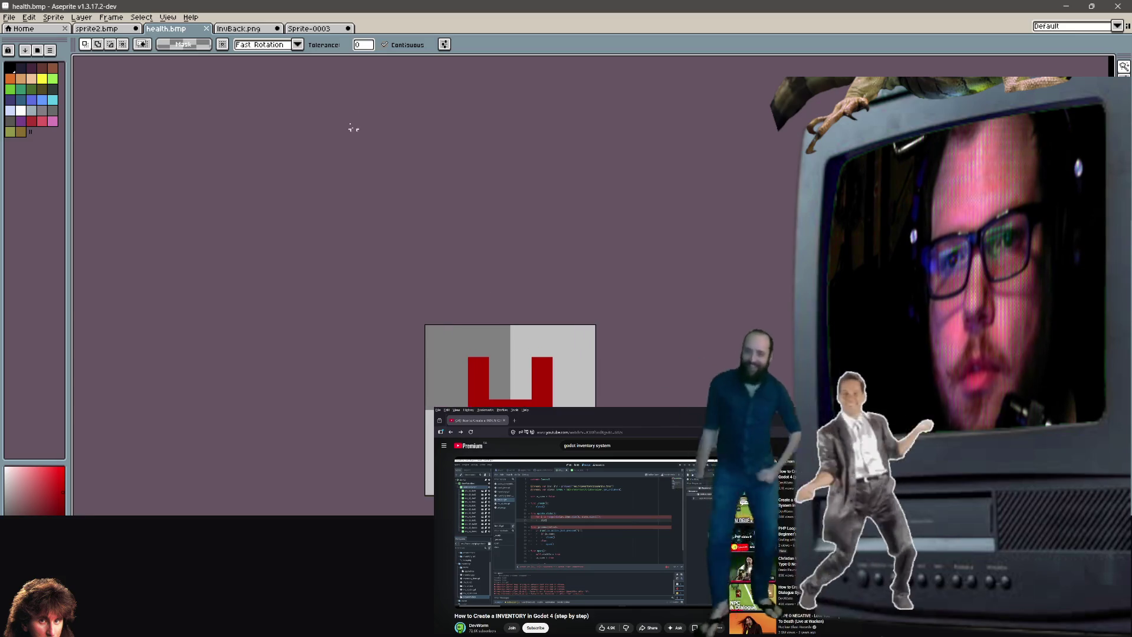
left_click(335, 29)
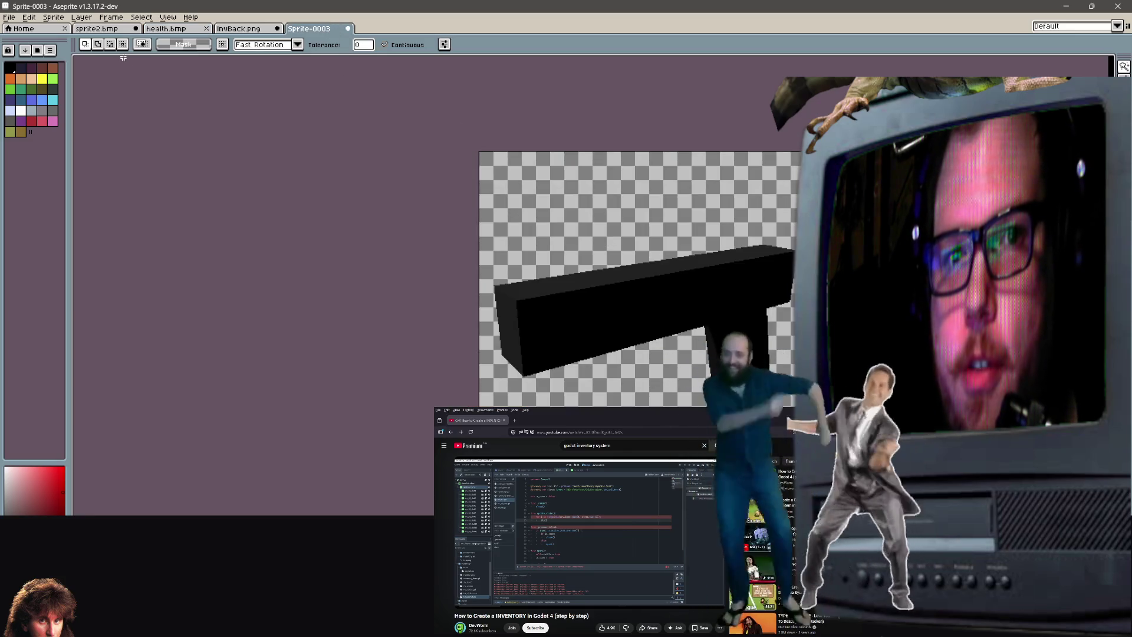
left_click(53, 17)
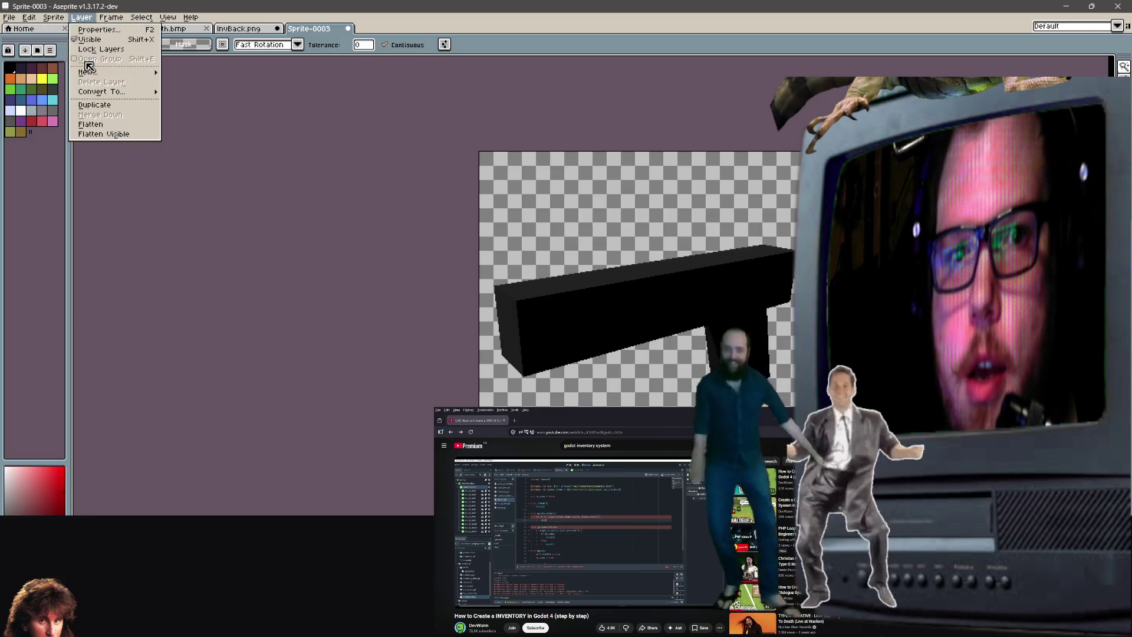
mouse_move(136, 23)
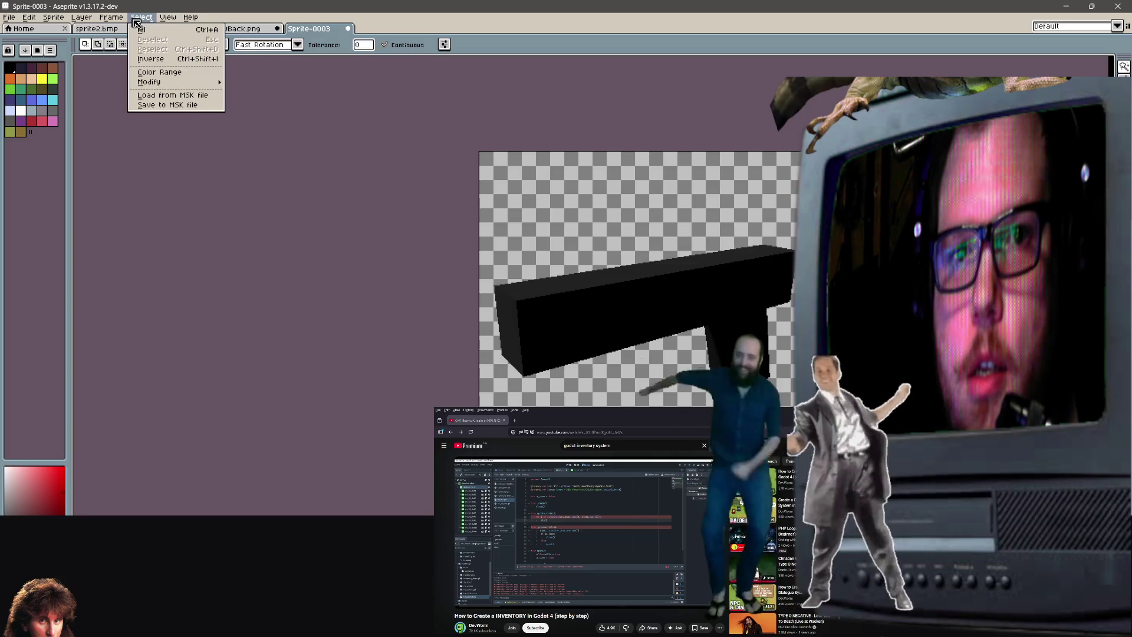
mouse_move(53, 17)
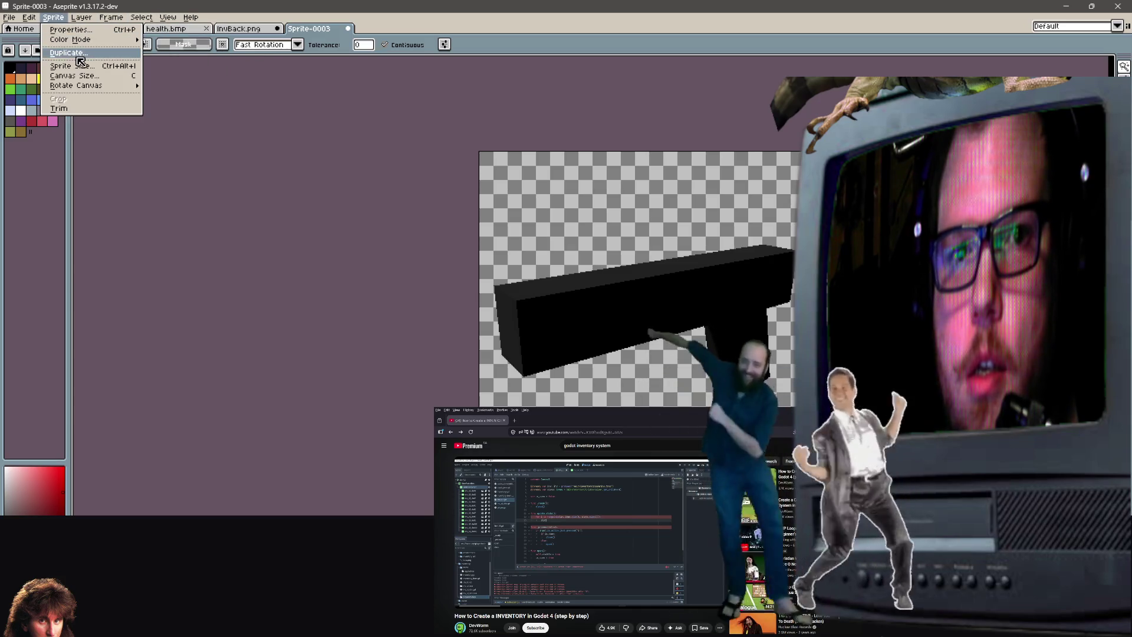
left_click(76, 75)
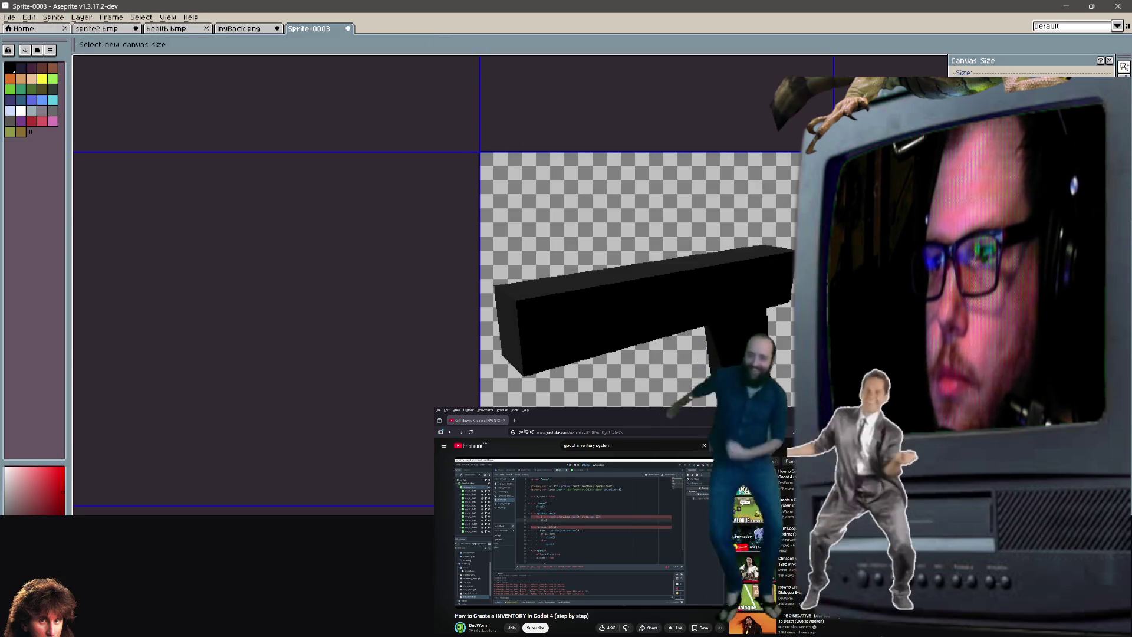
key("Escape")
Open Sprite Size for the health.bmp document.
left_click(169, 30)
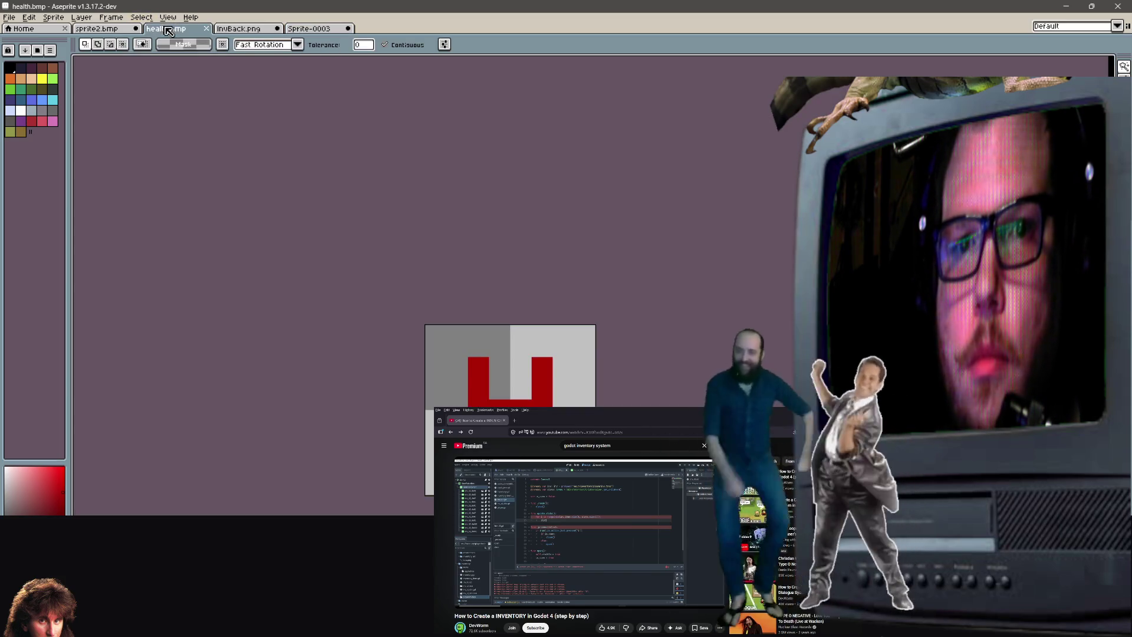
left_click(64, 18)
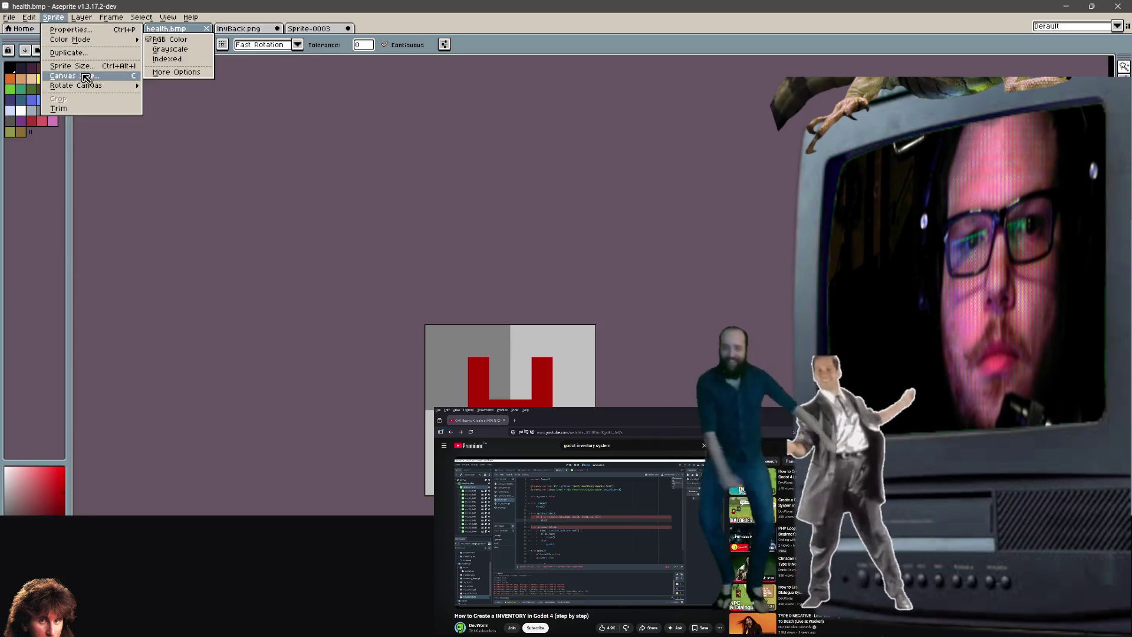
left_click(80, 66)
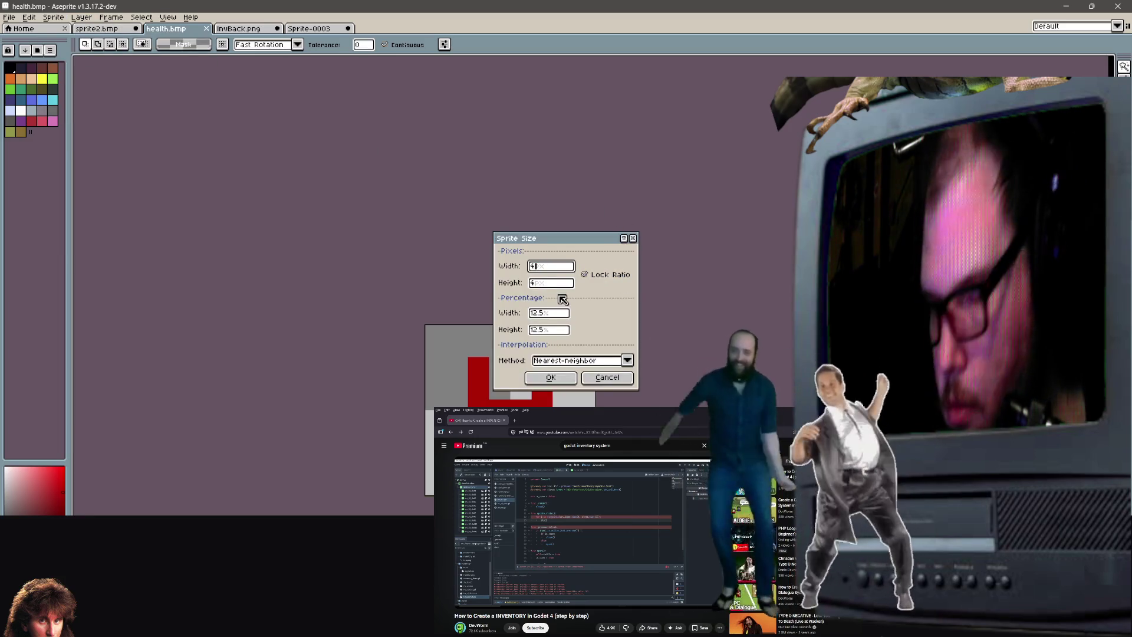
type("400")
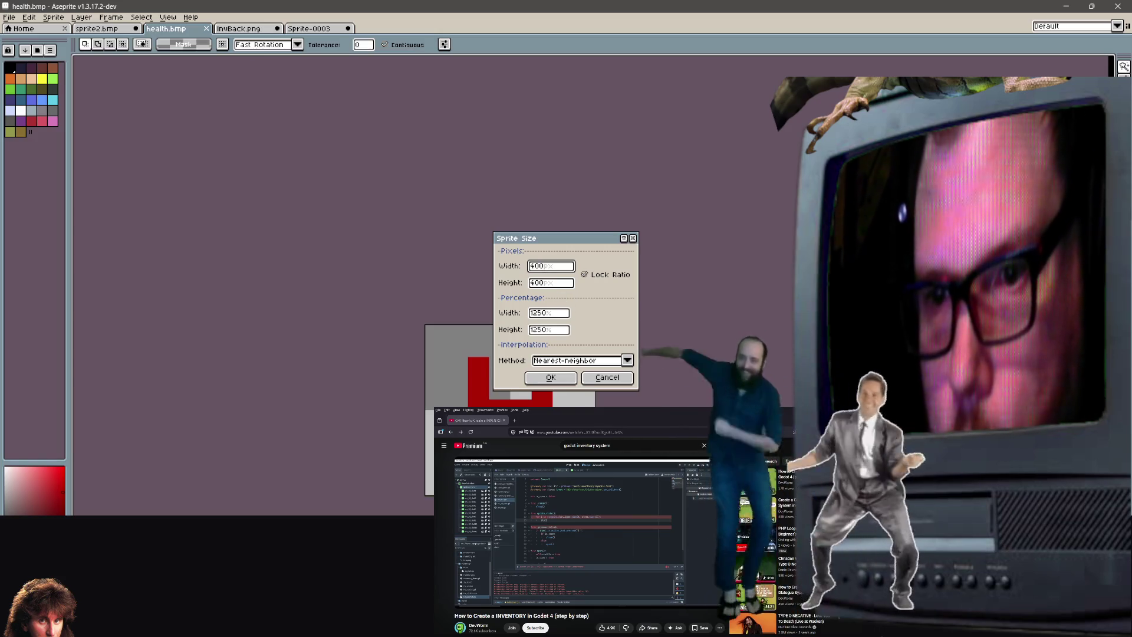
left_click(551, 377)
scroll(549, 384, "down", 8)
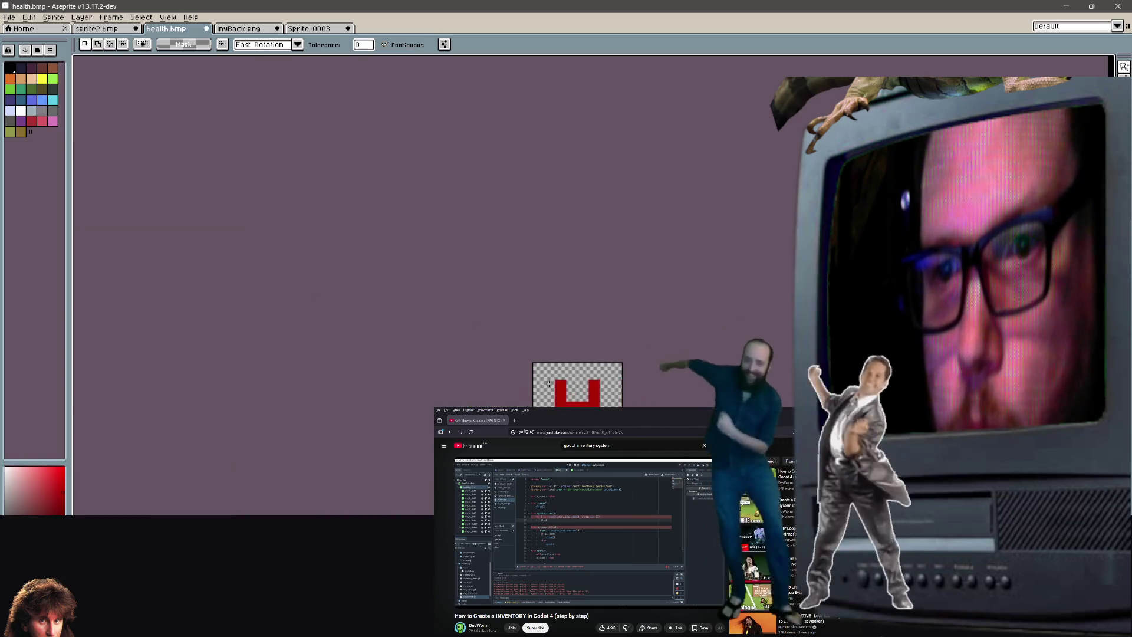
scroll(549, 384, "up", 1)
scroll(550, 380, "up", 2)
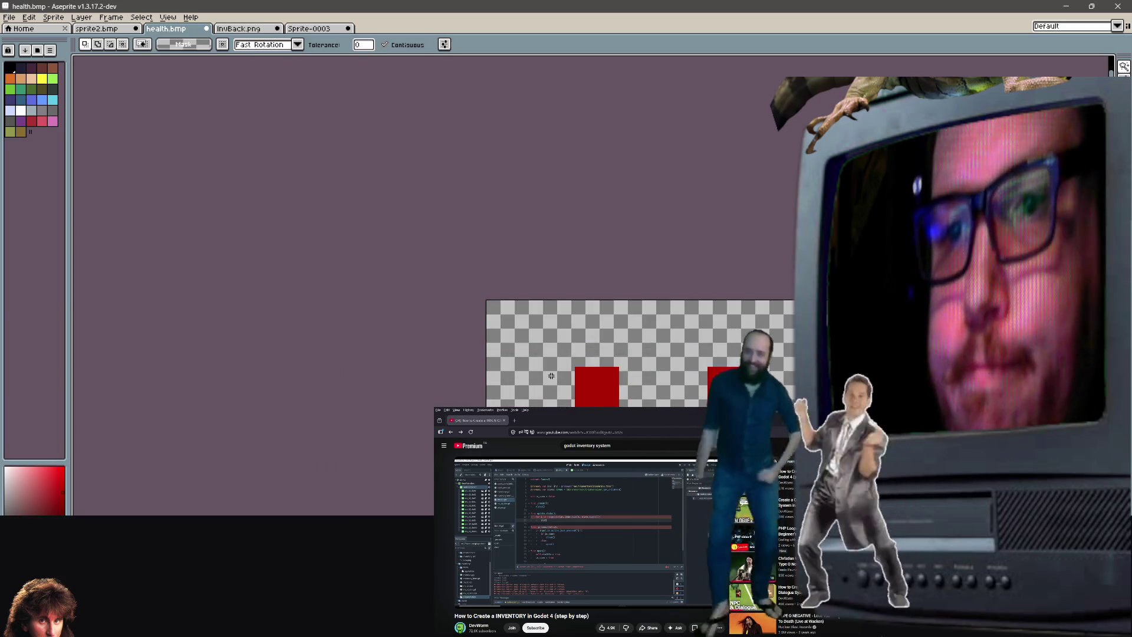
scroll(551, 376, "down", 2)
scroll(551, 376, "up", 1)
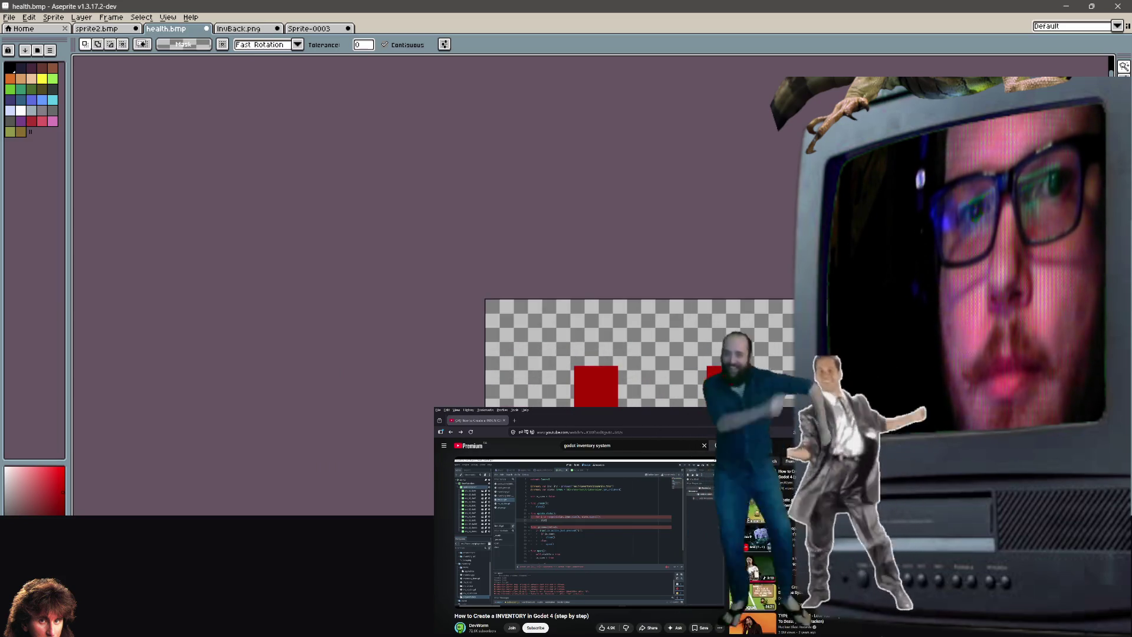
scroll(620, 281, "down", 4)
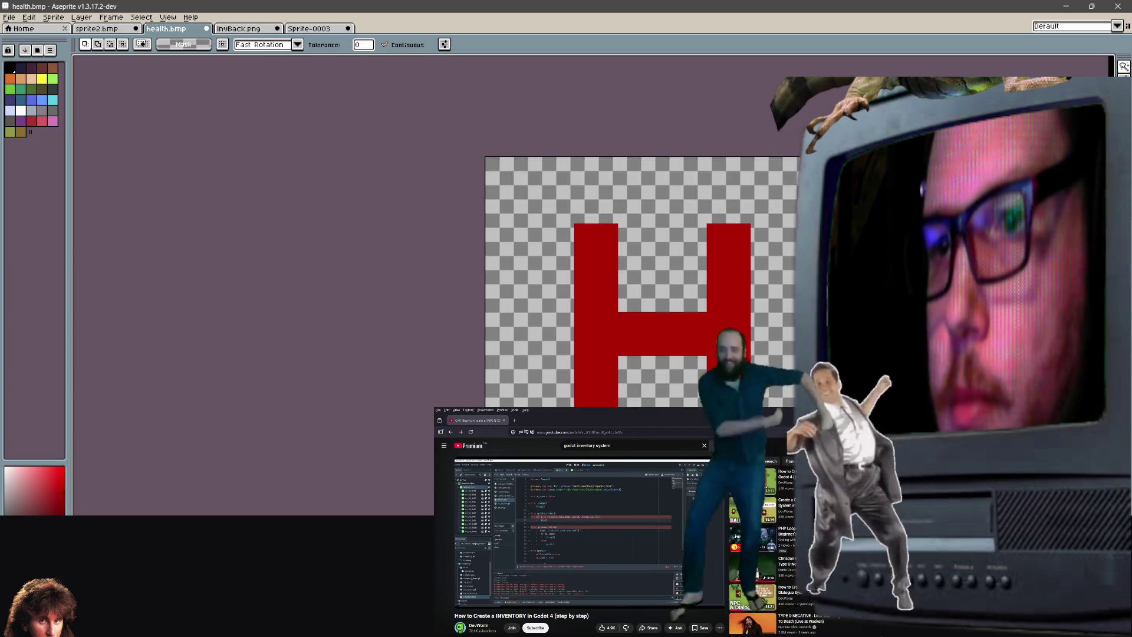
scroll(621, 281, "down", 1)
scroll(668, 328, "down", 2)
scroll(668, 327, "down", 1)
scroll(668, 323, "up", 5)
scroll(668, 322, "down", 8)
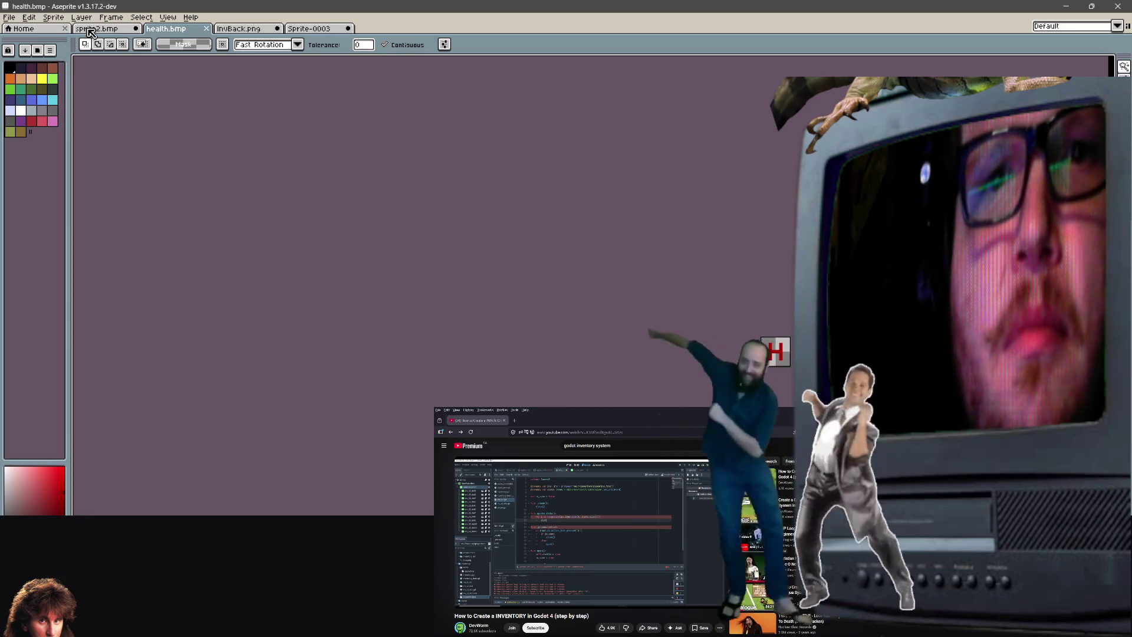
left_click(52, 21)
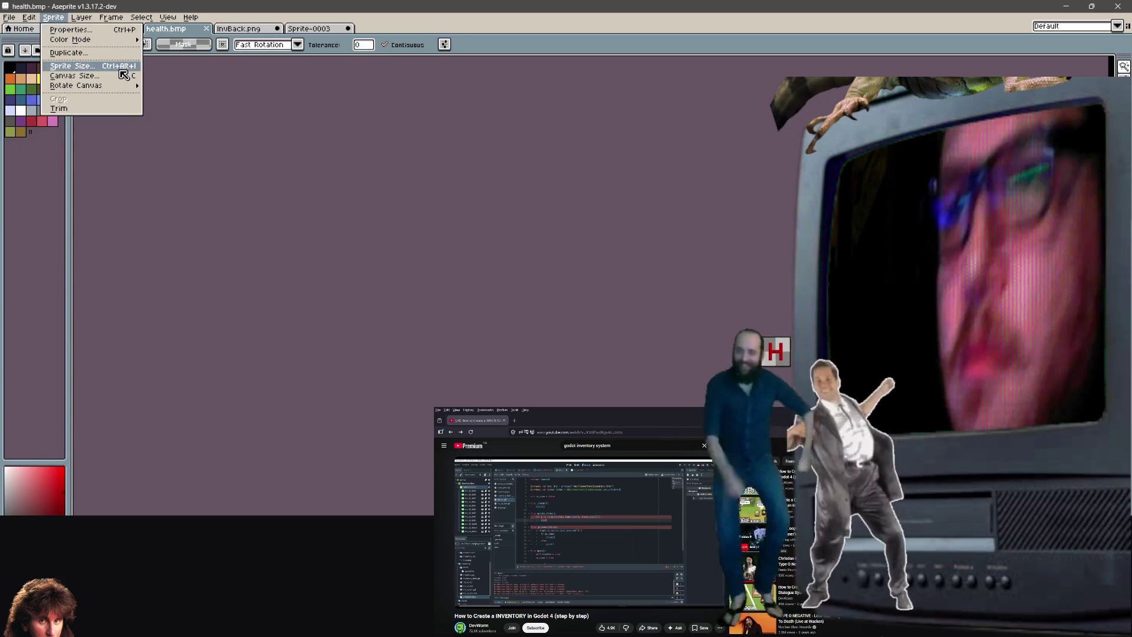
key("Escape")
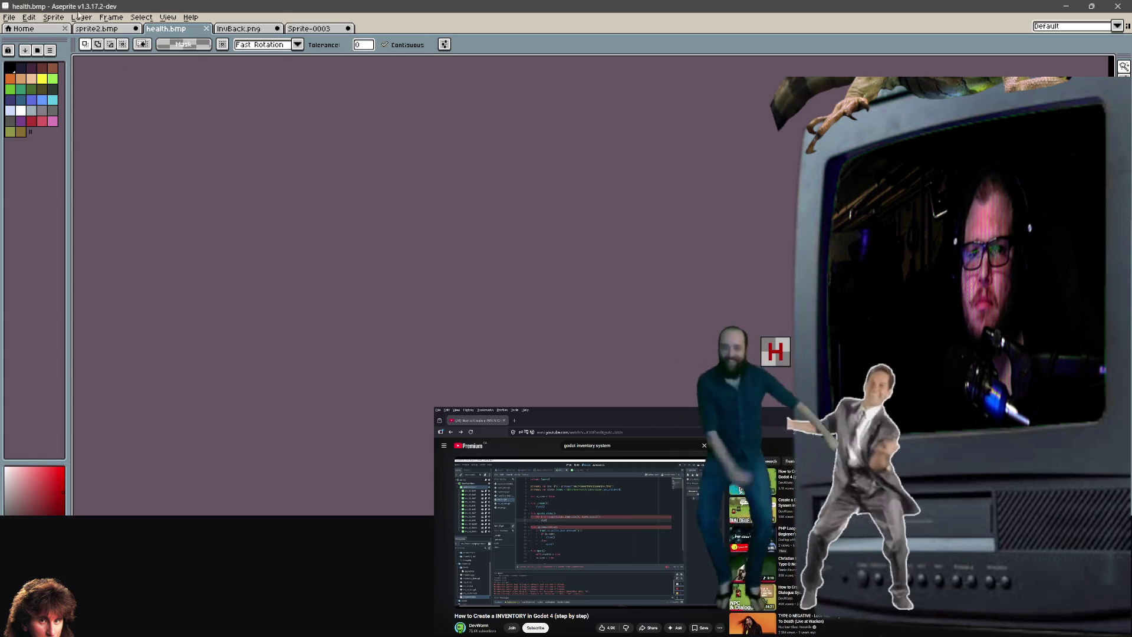
left_click(44, 16)
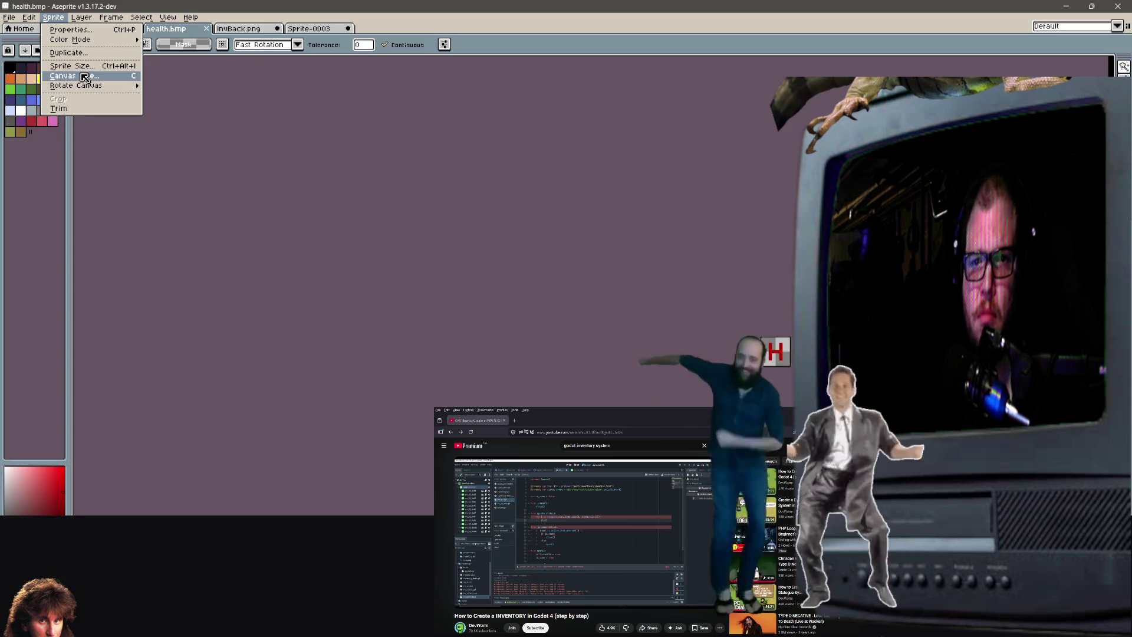
Try a 400-pixel Bilinear resize of the H, then undo the blurry result.
left_click(82, 66)
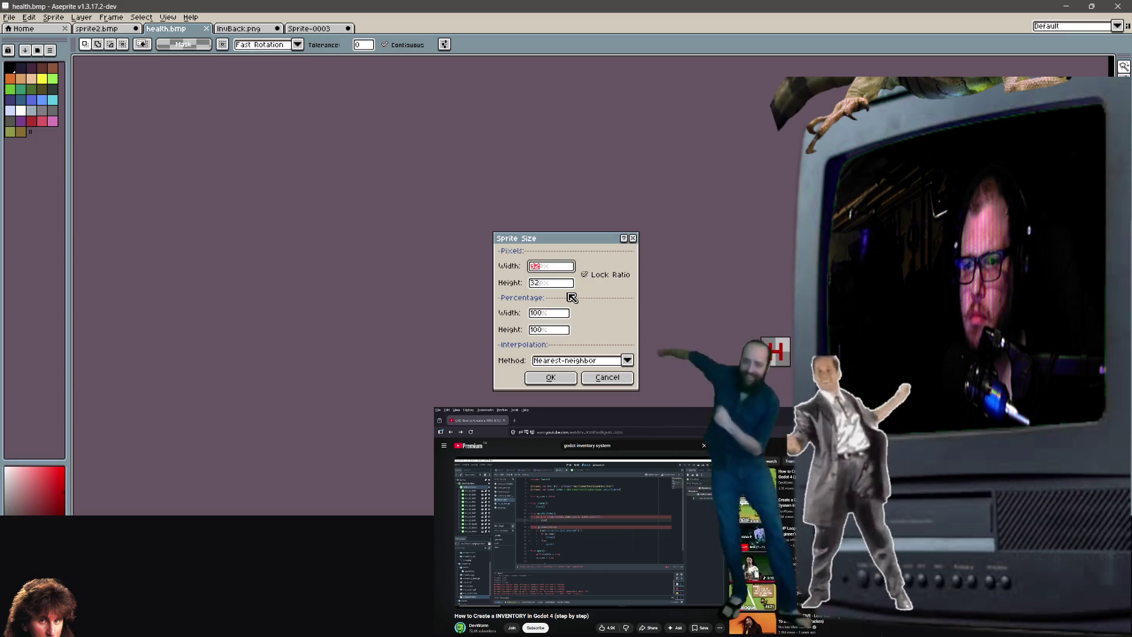
type("400")
key("Tab")
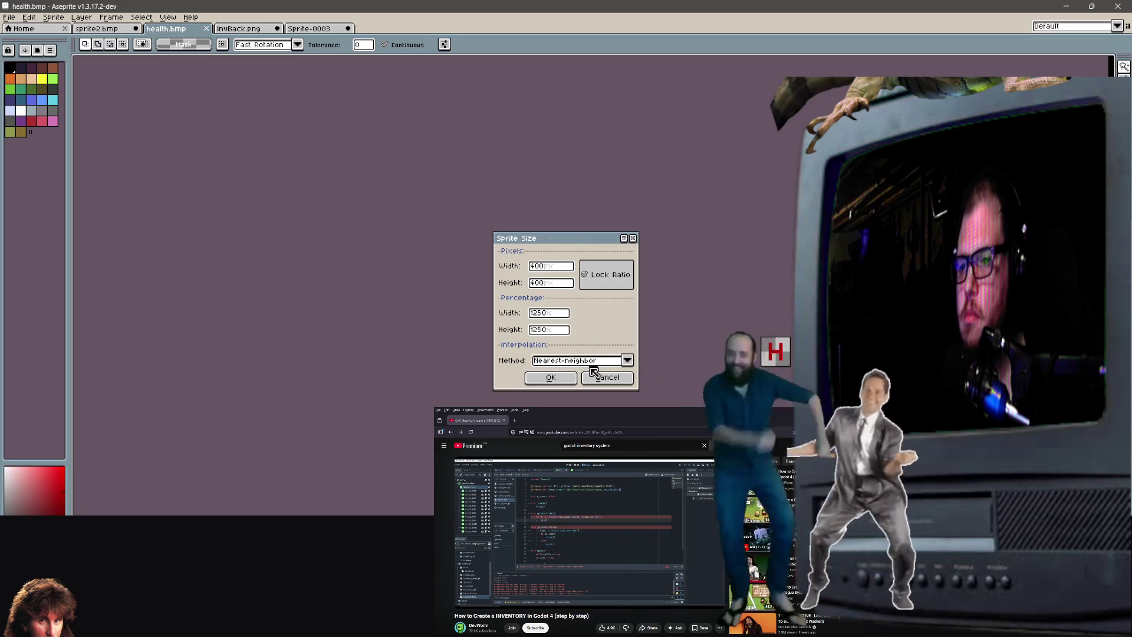
left_click(595, 362)
left_click(548, 382)
left_click(543, 379)
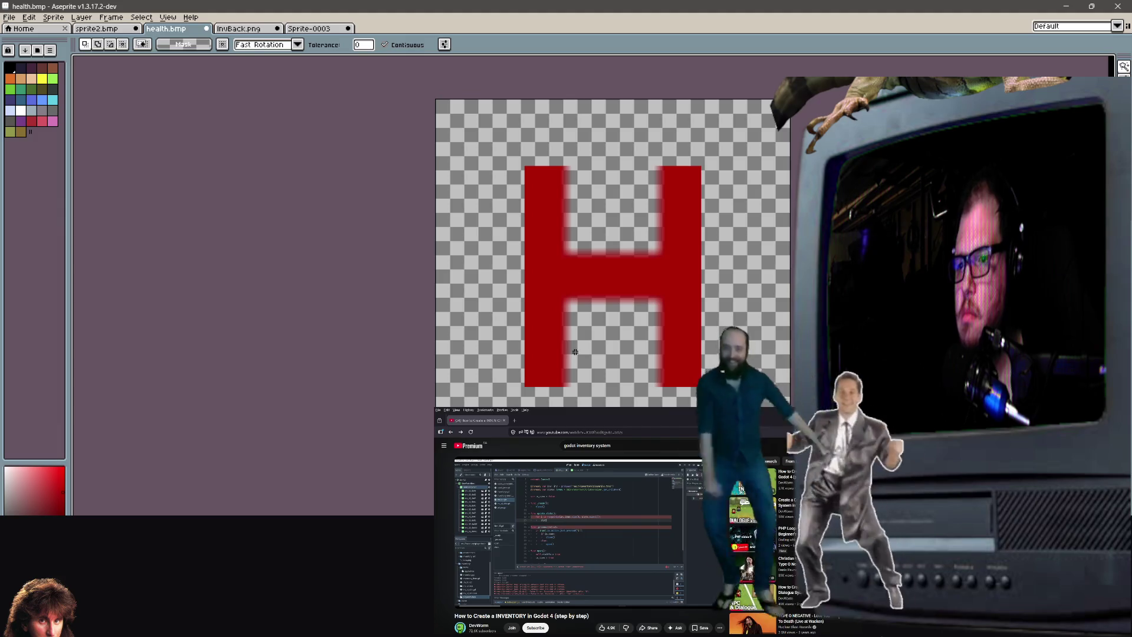
key("ctrl+z")
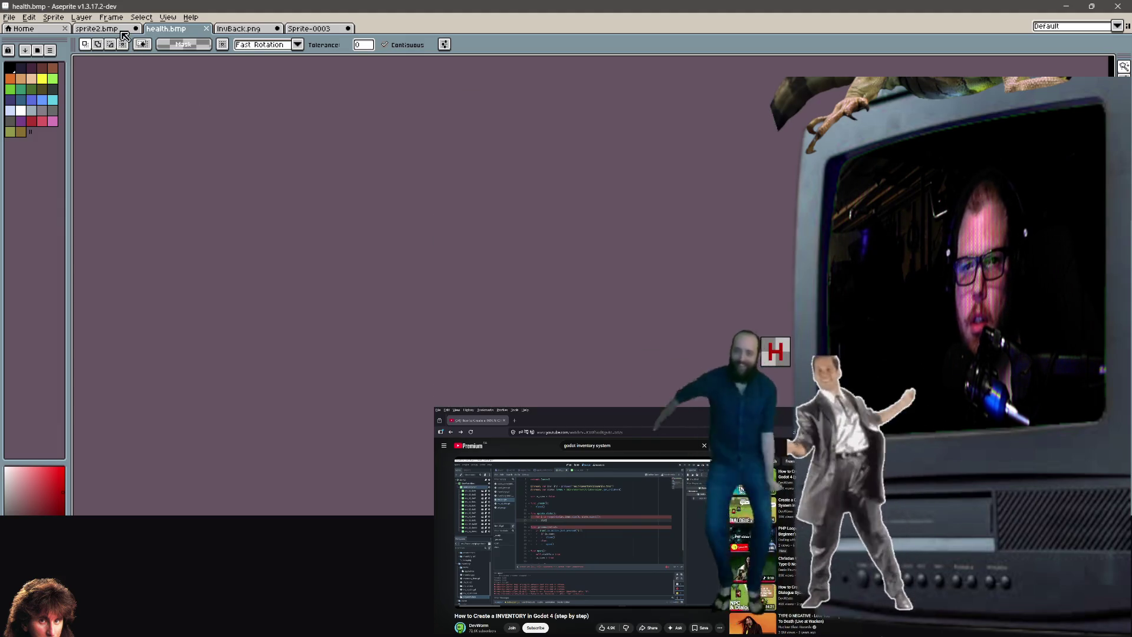
Resize the H sprite to 400×400 using RotSprite interpolation instead.
left_click(53, 17)
left_click(82, 76)
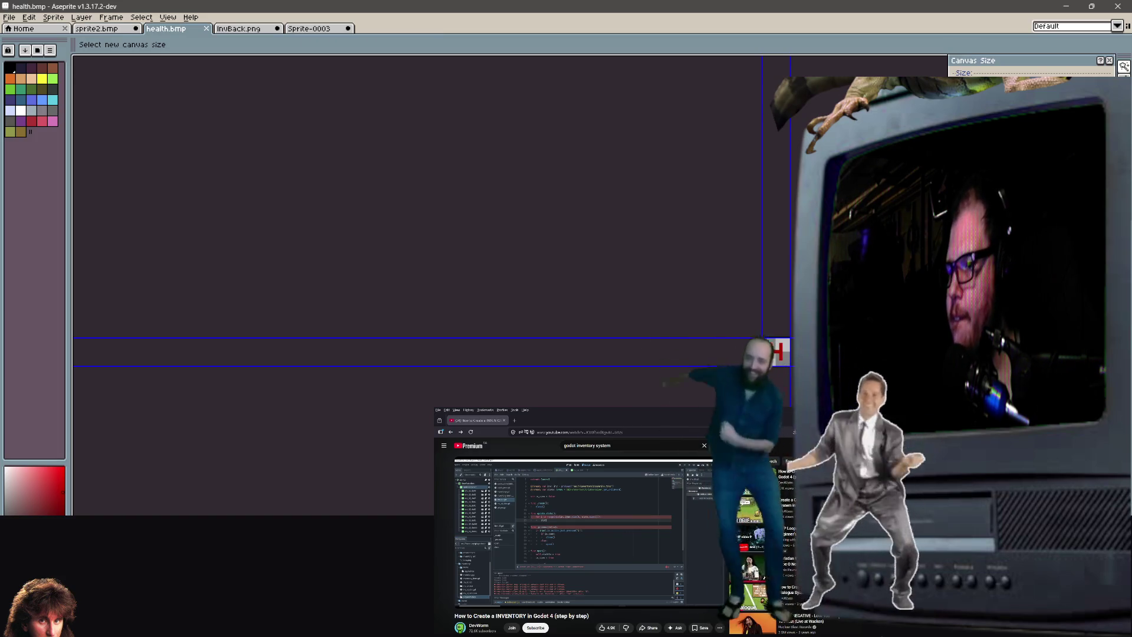
key("Escape")
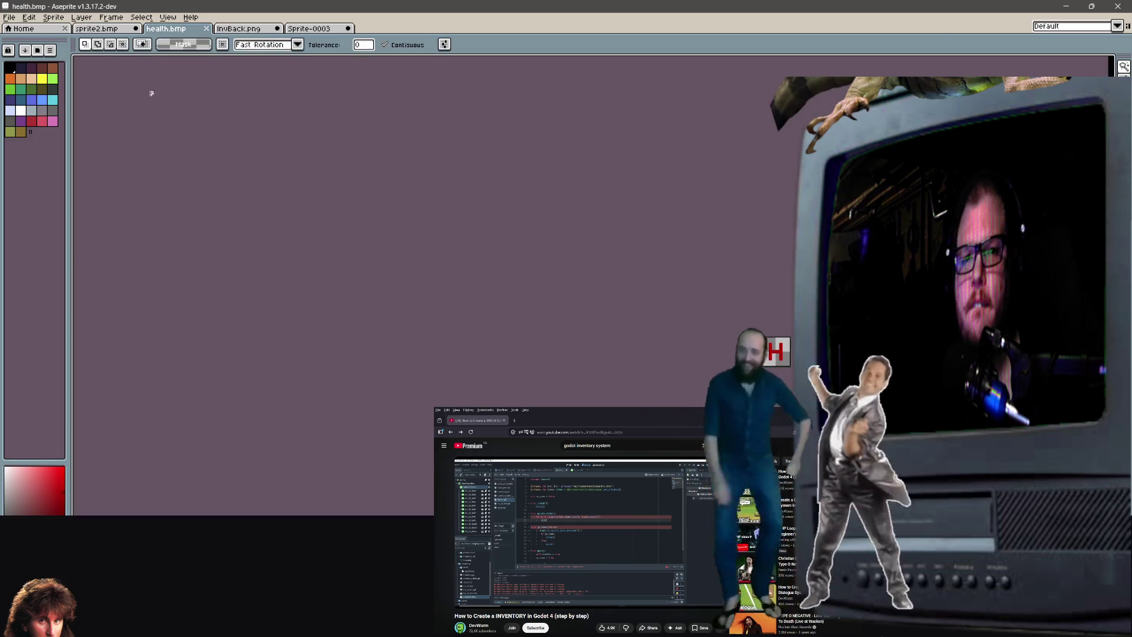
key("alt+l")
key("Left")
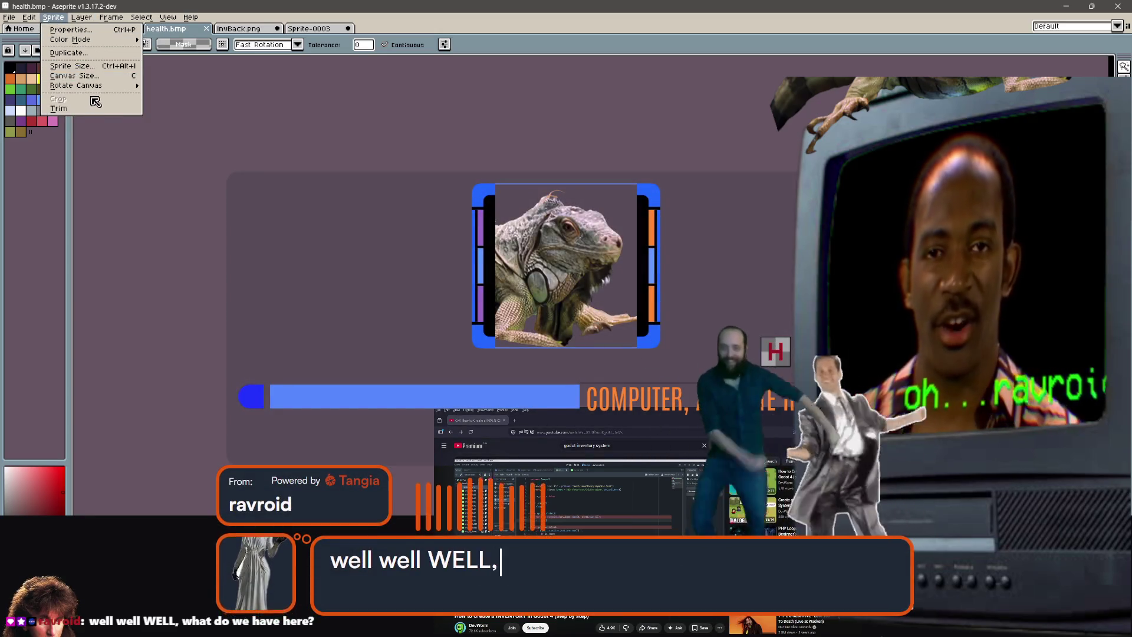
left_click(93, 67)
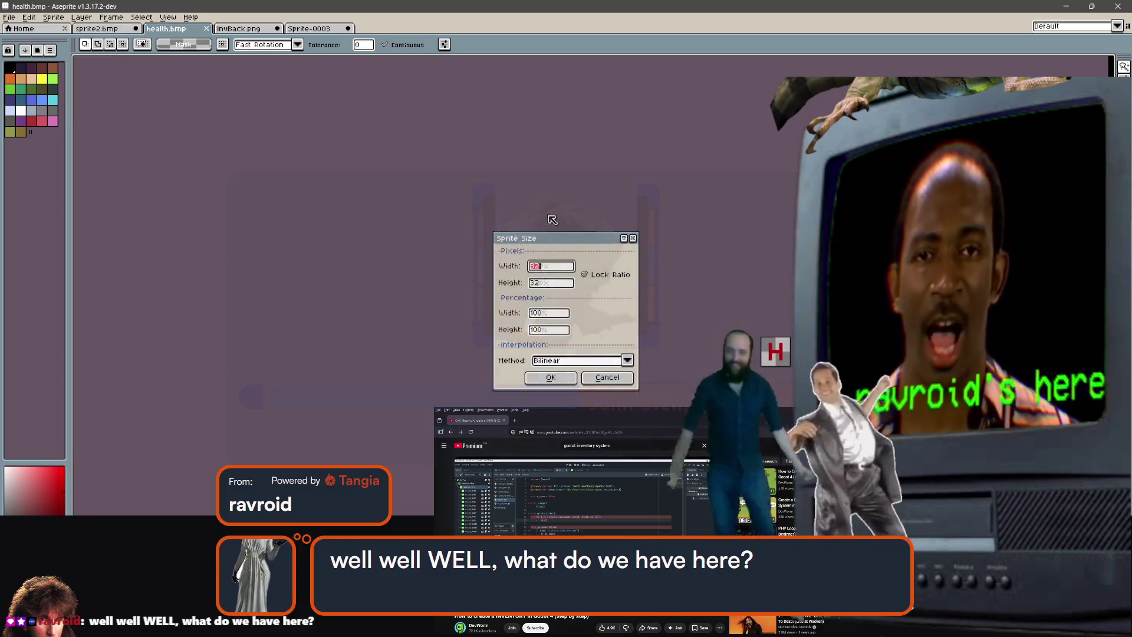
type("0")
key("Tab")
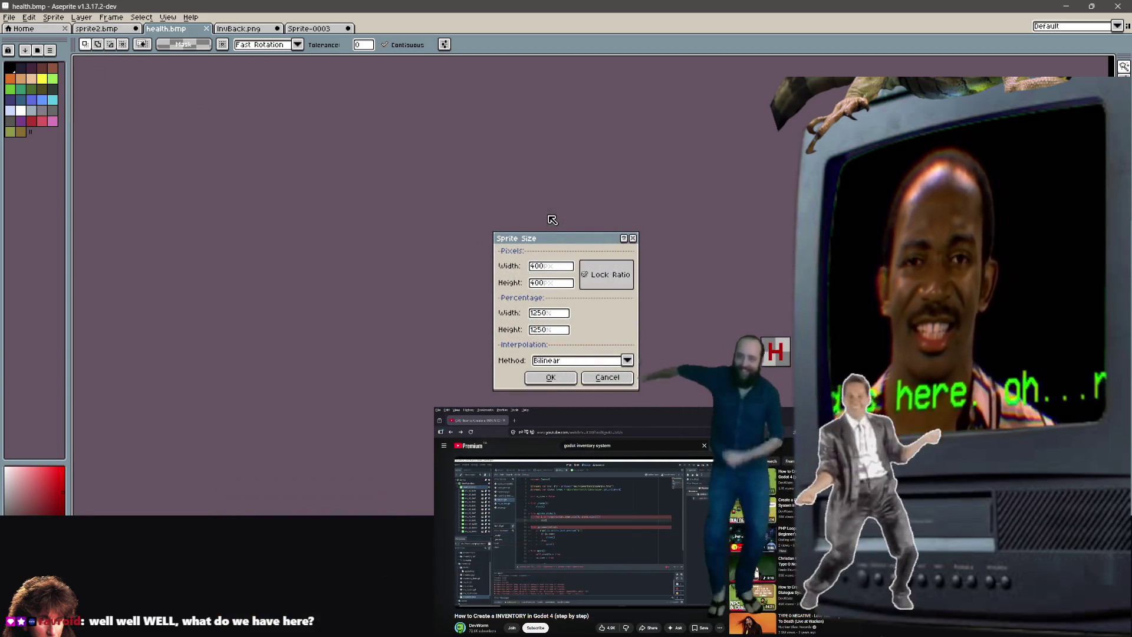
left_click(571, 361)
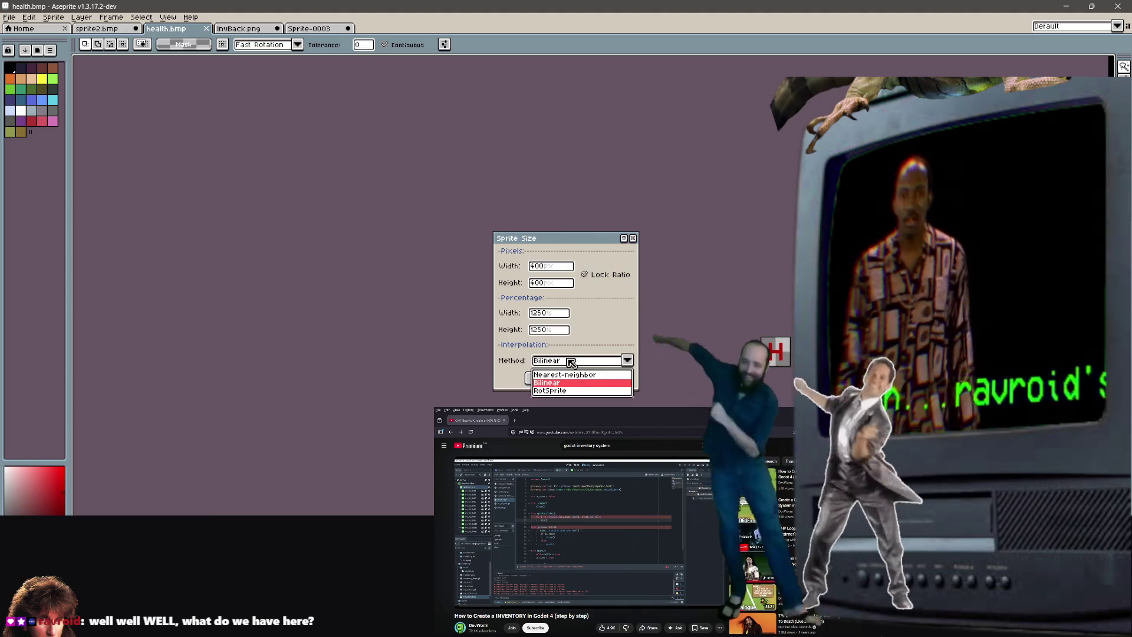
left_click(557, 391)
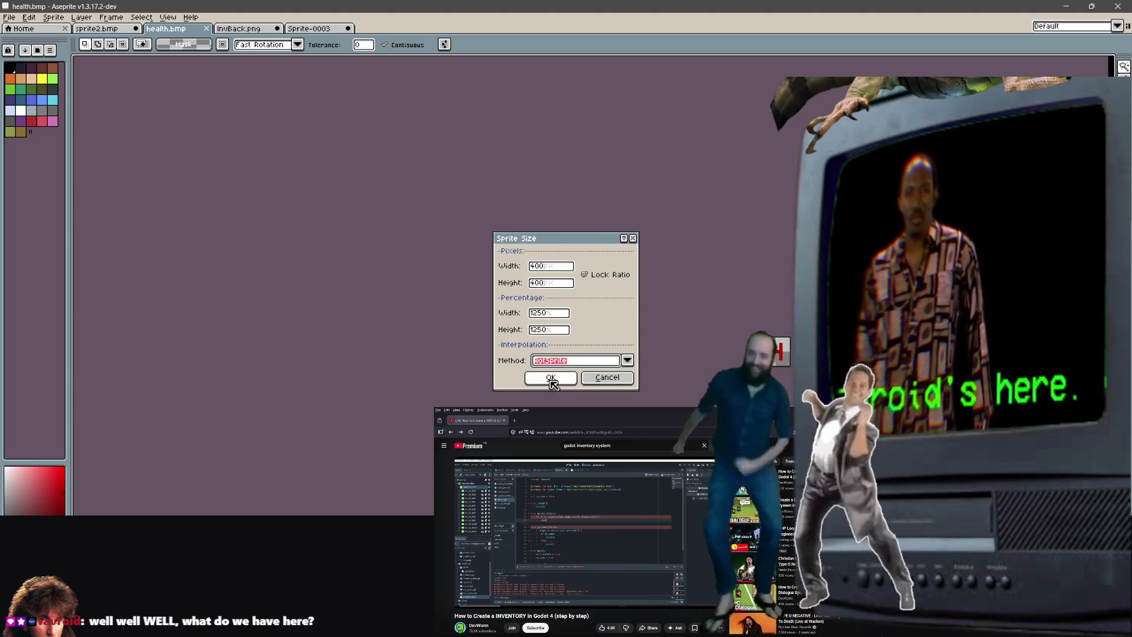
left_click(557, 376)
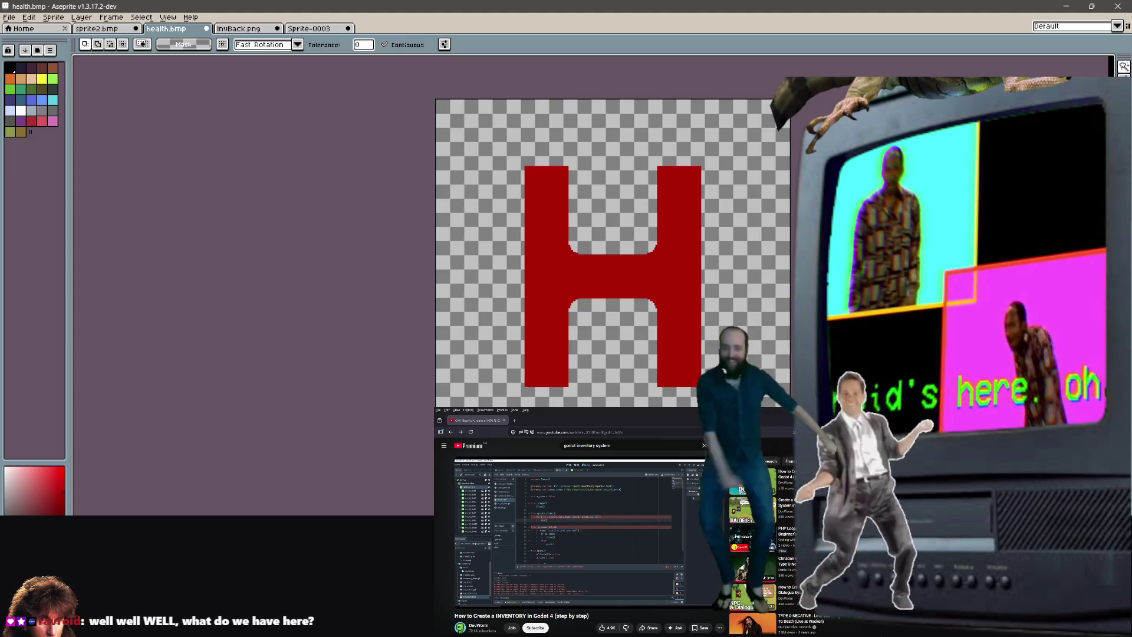
left_click(15, 17)
Export the enlarged H as textures/health.png via Export As, then minimize Aseprite.
mouse_move(54, 109)
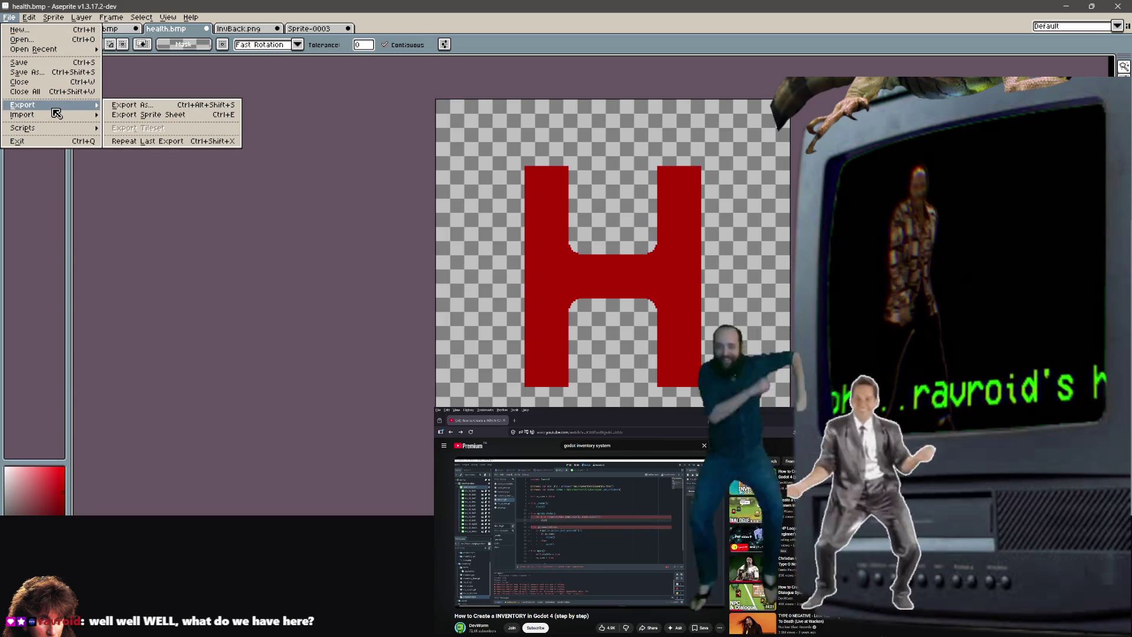
left_click(174, 106)
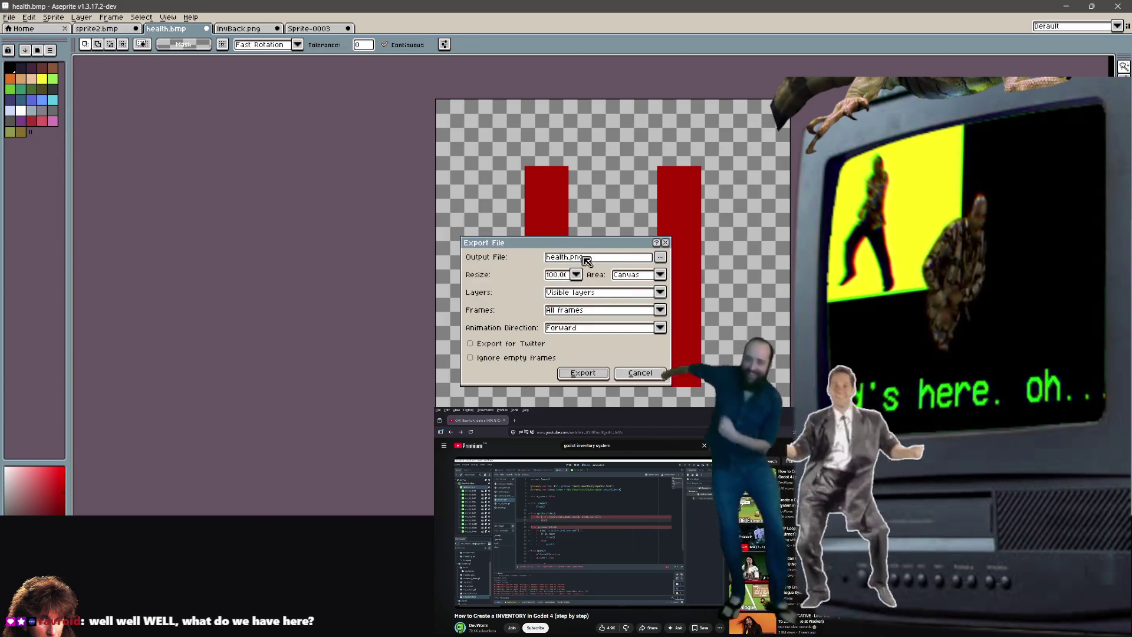
left_click(660, 257)
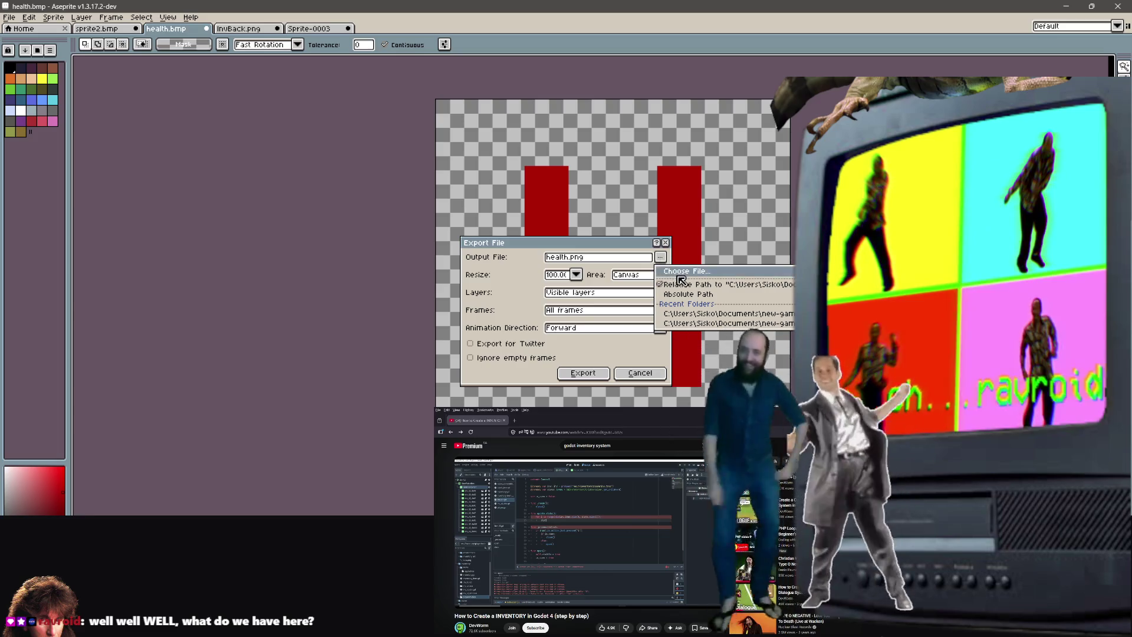
left_click(702, 314)
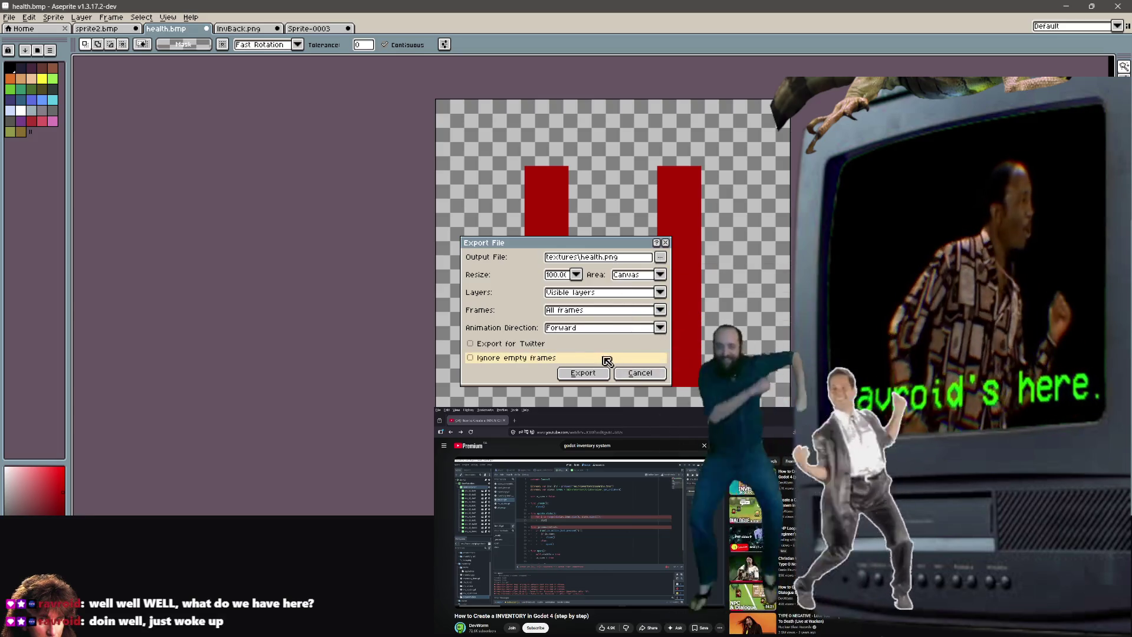
left_click(583, 373)
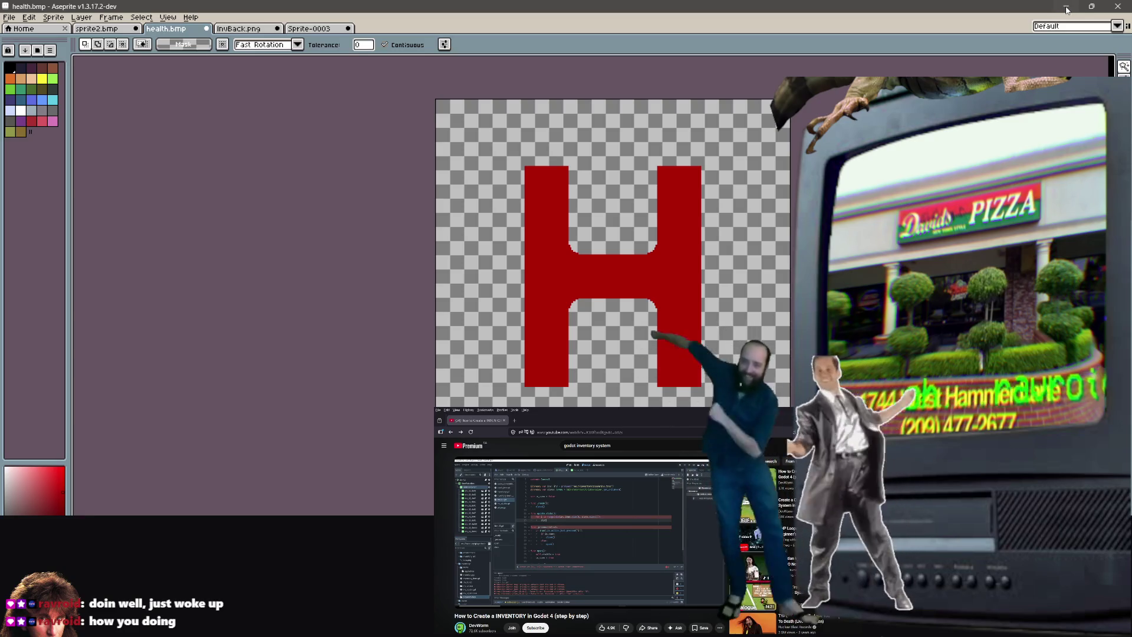
left_click(1067, 8)
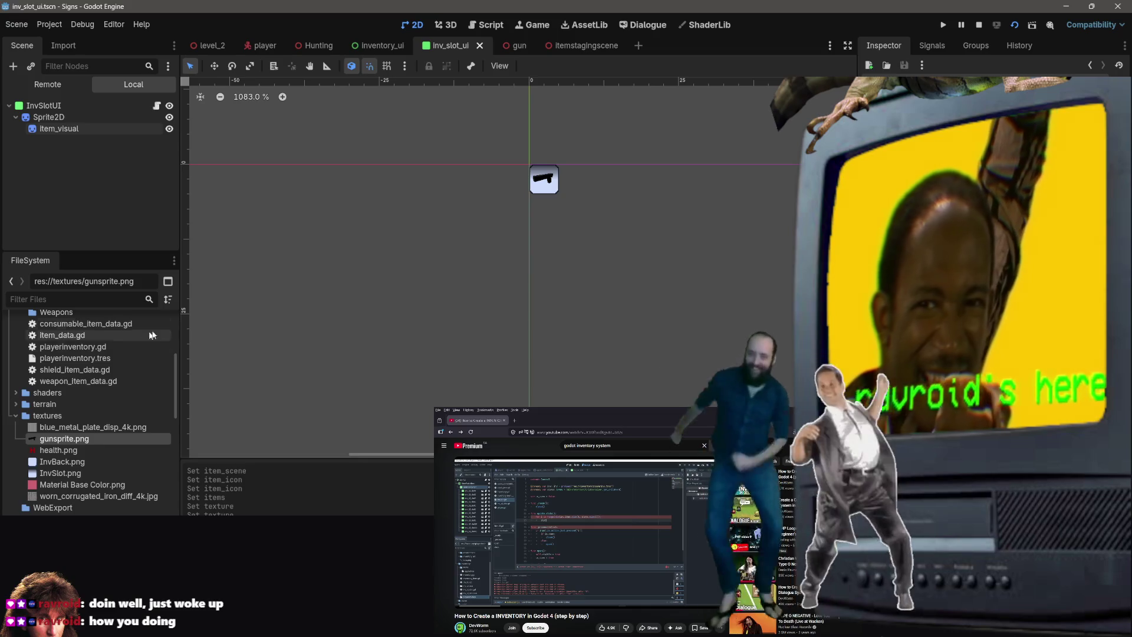
Assign health.png as item_visual's texture, undo the stray position change, and save inv_slot_ui.
left_click(542, 180)
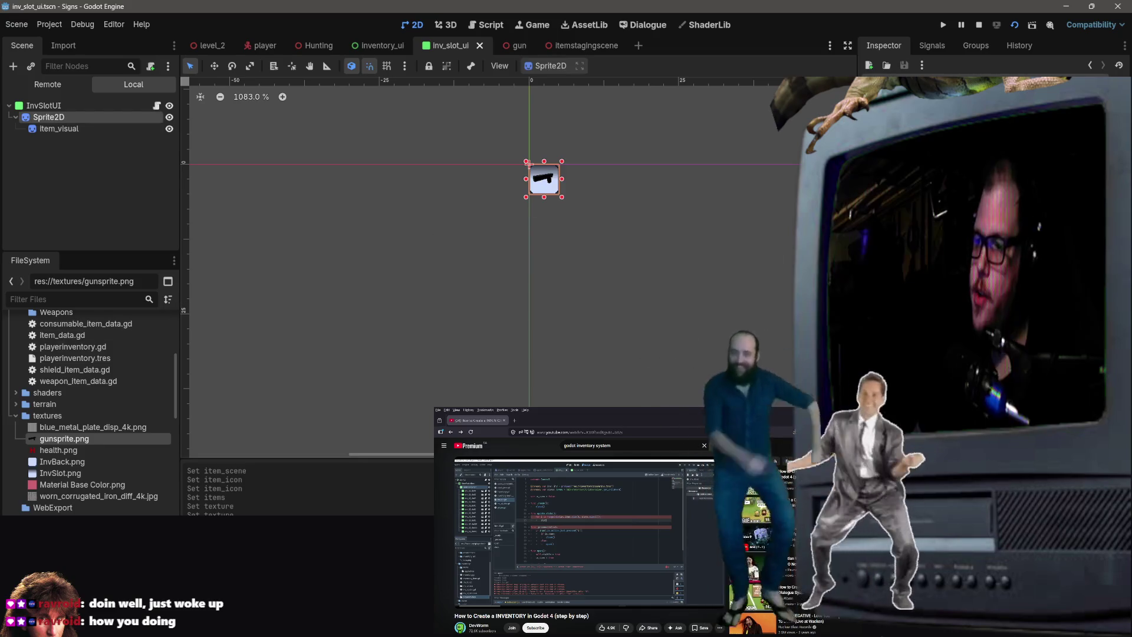
left_click(58, 129)
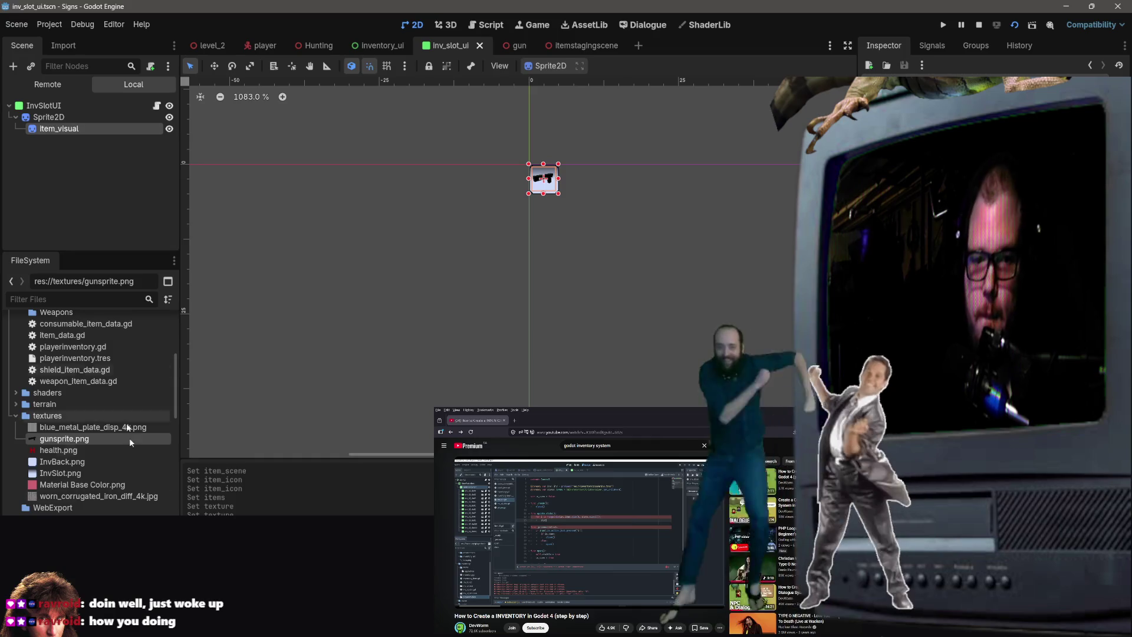
mouse_move(70, 455)
left_mouse_down()
mouse_move(507, 277)
mouse_move(943, 148)
left_mouse_up()
left_click(682, 157)
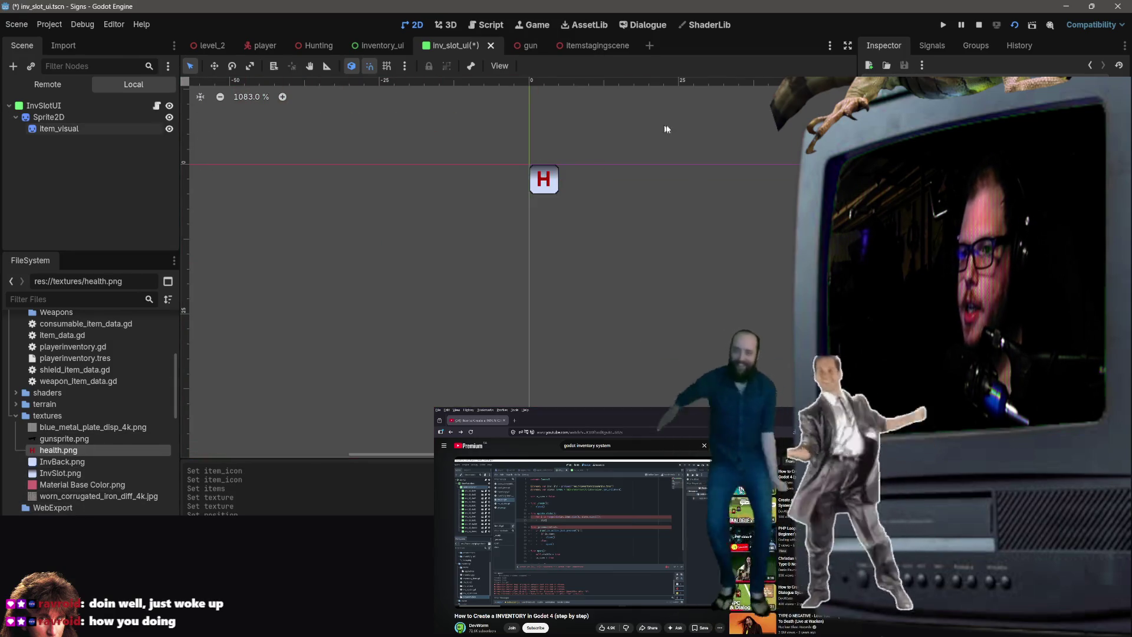
mouse_move(63, 439)
left_mouse_down()
mouse_move(314, 336)
mouse_move(71, 451)
left_mouse_up()
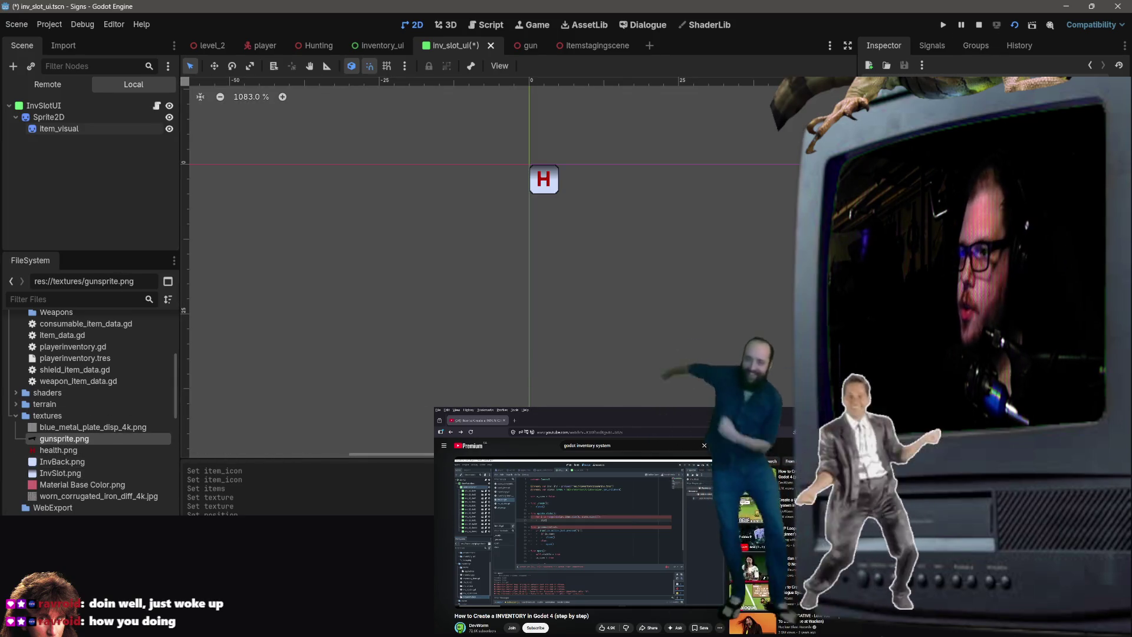
left_click(59, 450)
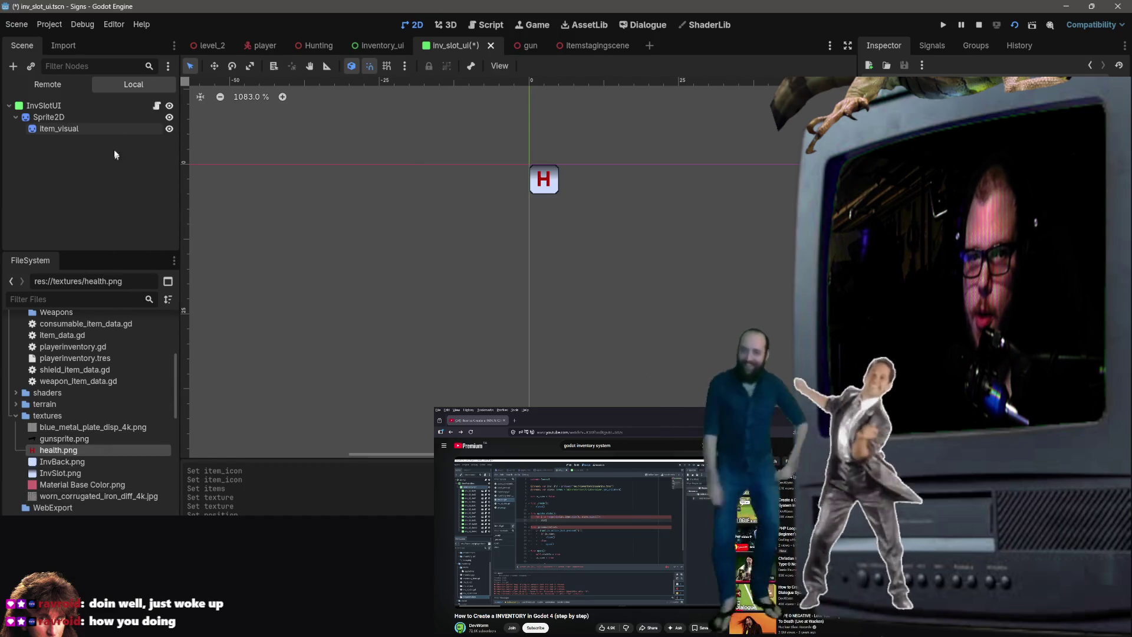
left_click(115, 132)
key("ctrl+z")
key("ctrl+s")
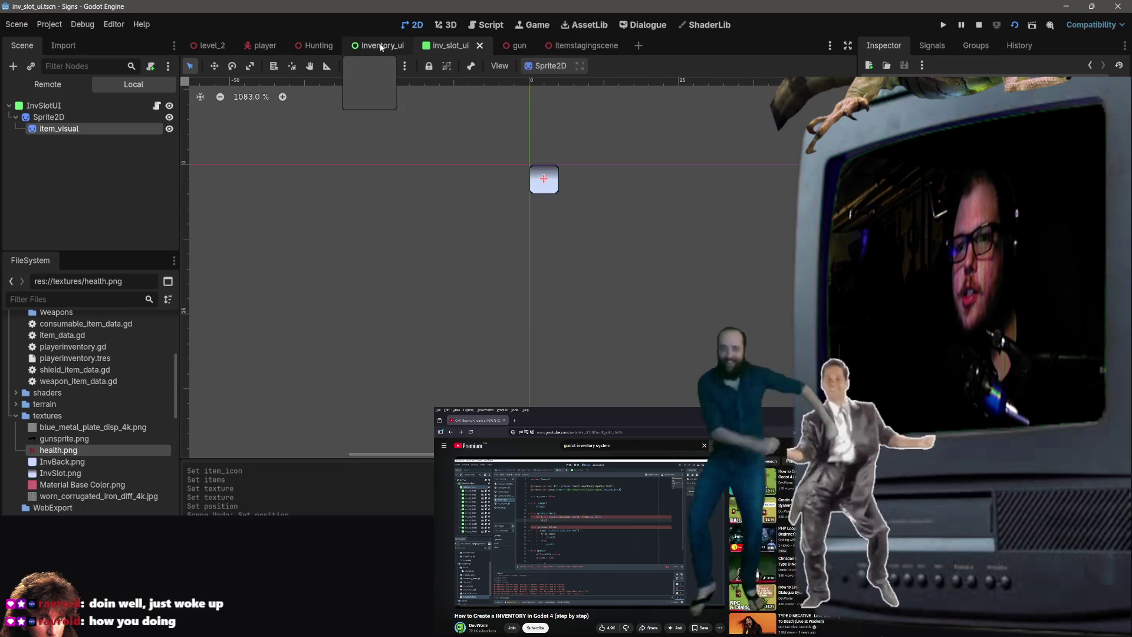
Look through the inventory_ui, inv_slot_ui and itemstagingscene scene tabs, ending on inventory_ui.
left_click(380, 47)
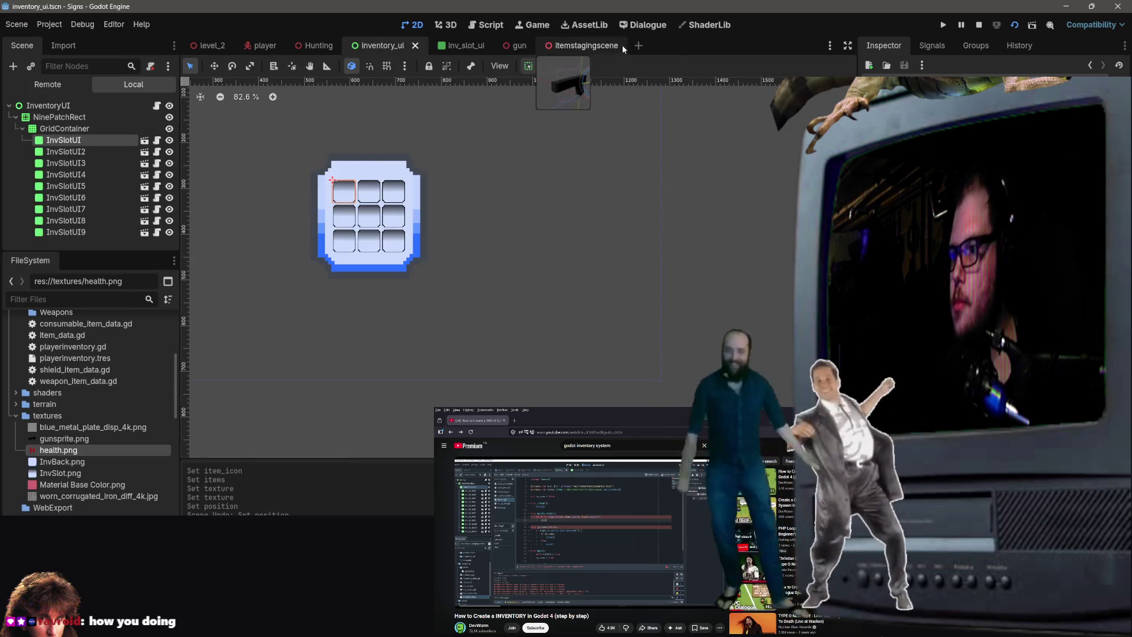
left_click(451, 45)
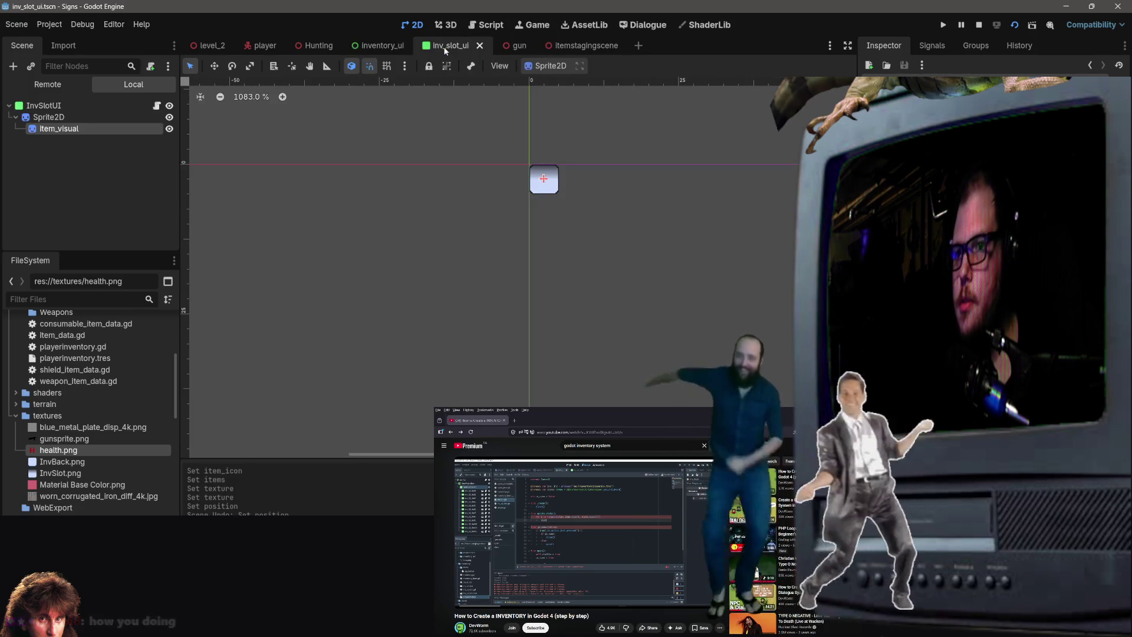
left_click(581, 47)
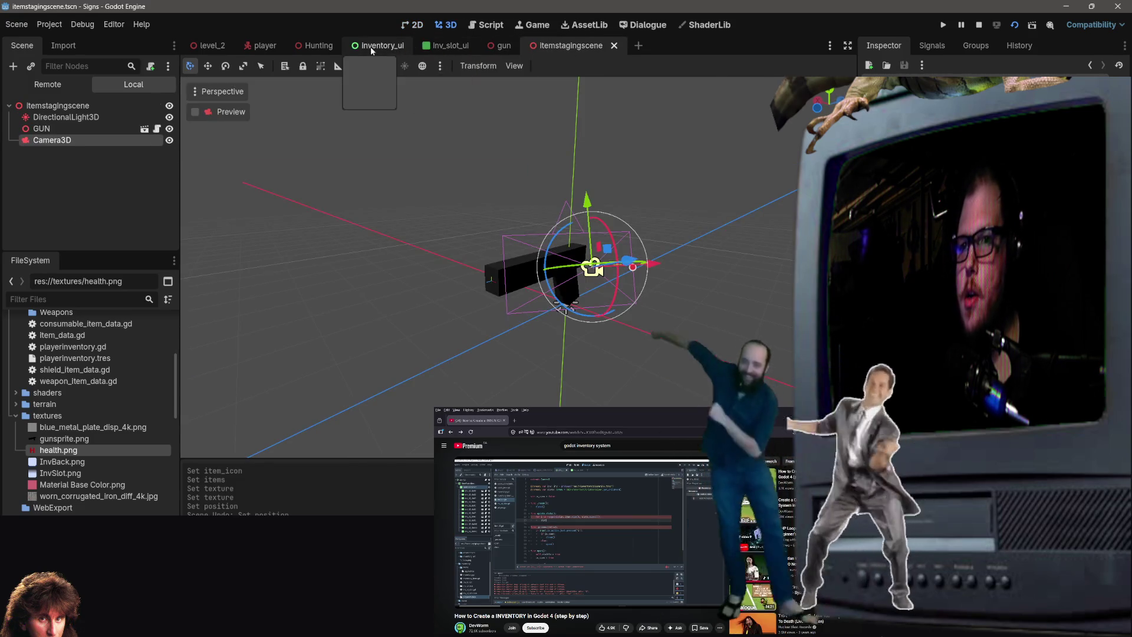
left_click(374, 47)
left_click(455, 45)
left_click(387, 47)
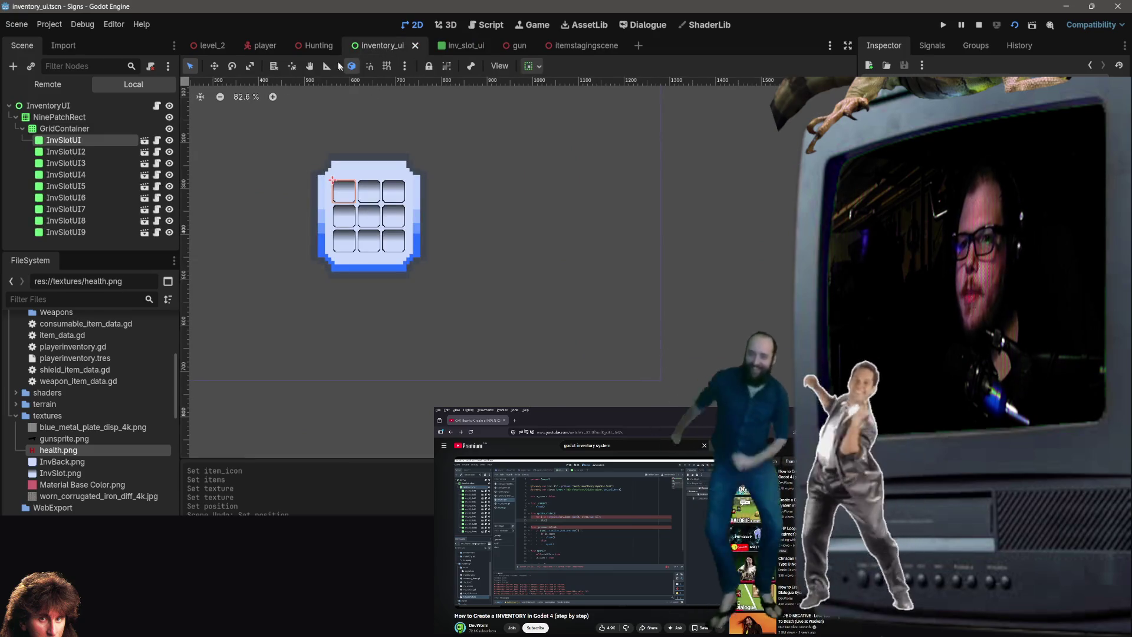
In level_2, inspect the playerinventory.tres and sword.tres resources and save the scene.
left_click(206, 48)
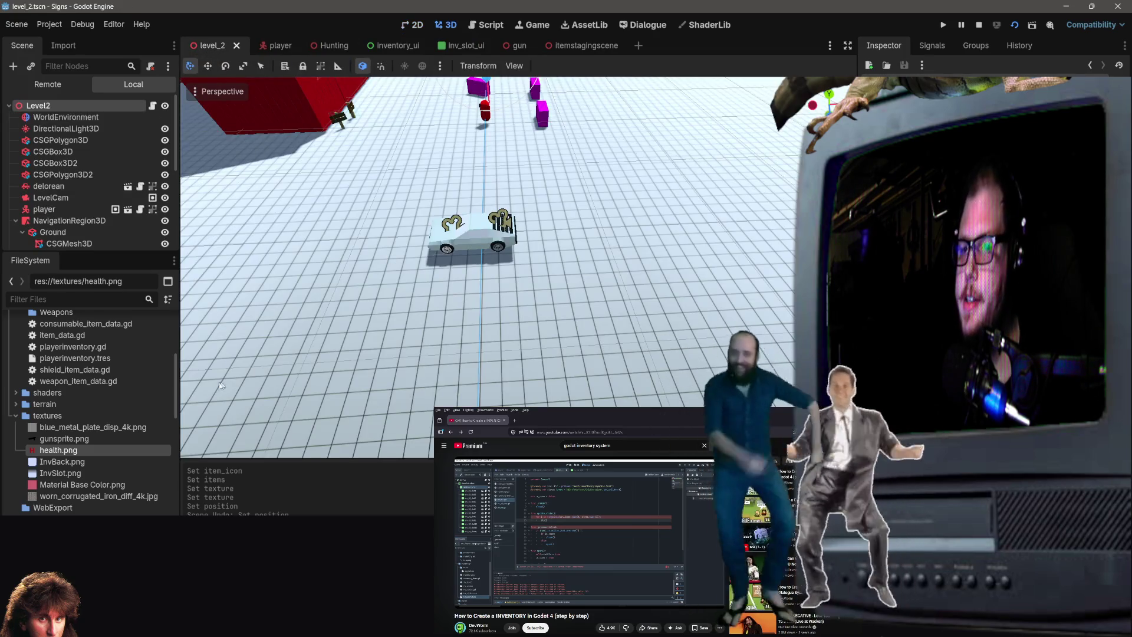
scroll(45, 459, "up", 5)
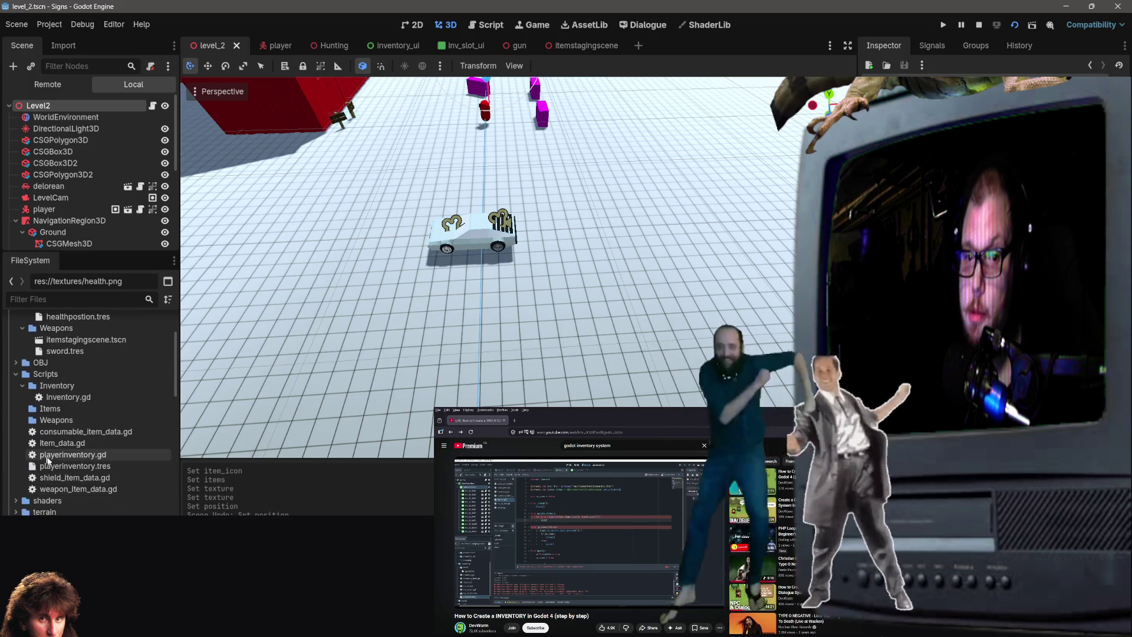
left_click(59, 465)
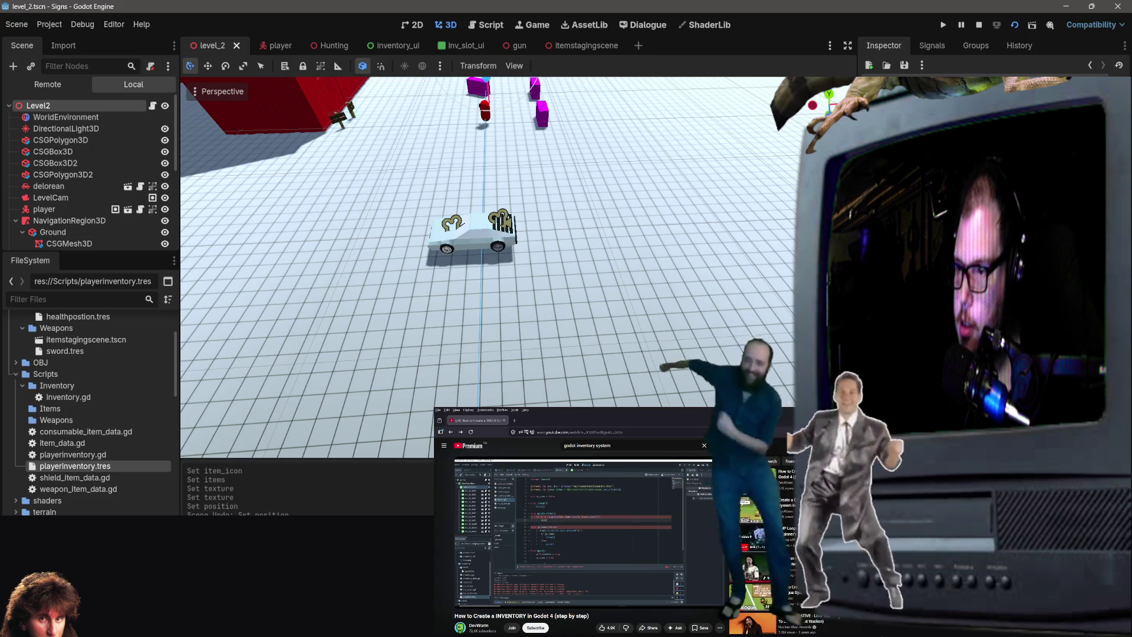
left_click(82, 351)
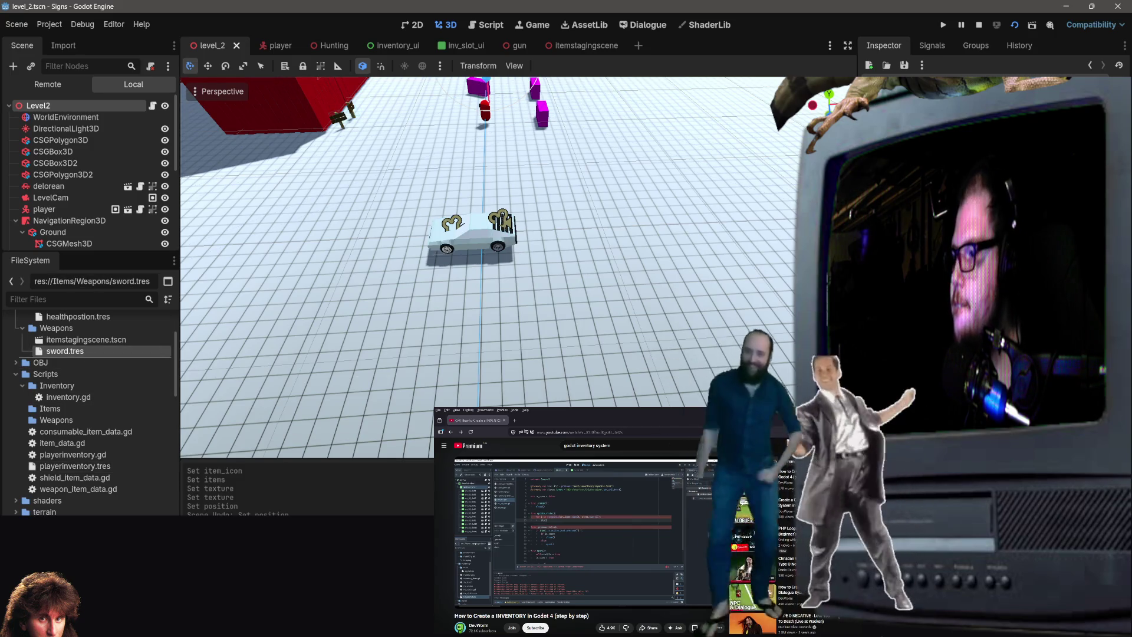
key("ctrl+s")
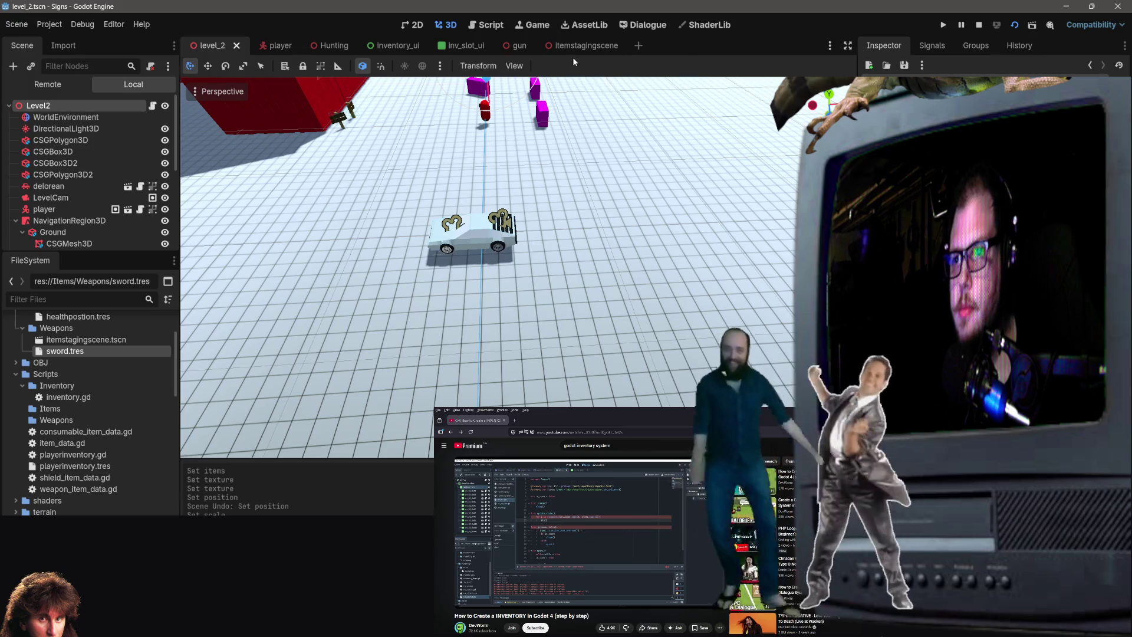
Glance at inventory_ui, return to level_2, and stop the running game.
left_click(412, 46)
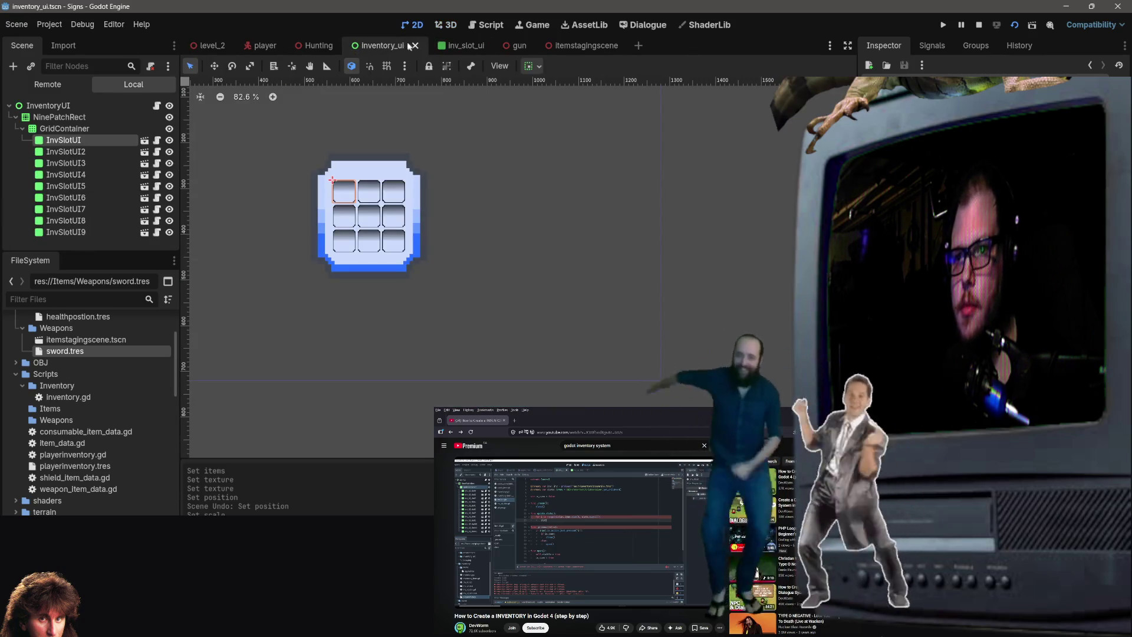
left_click(212, 46)
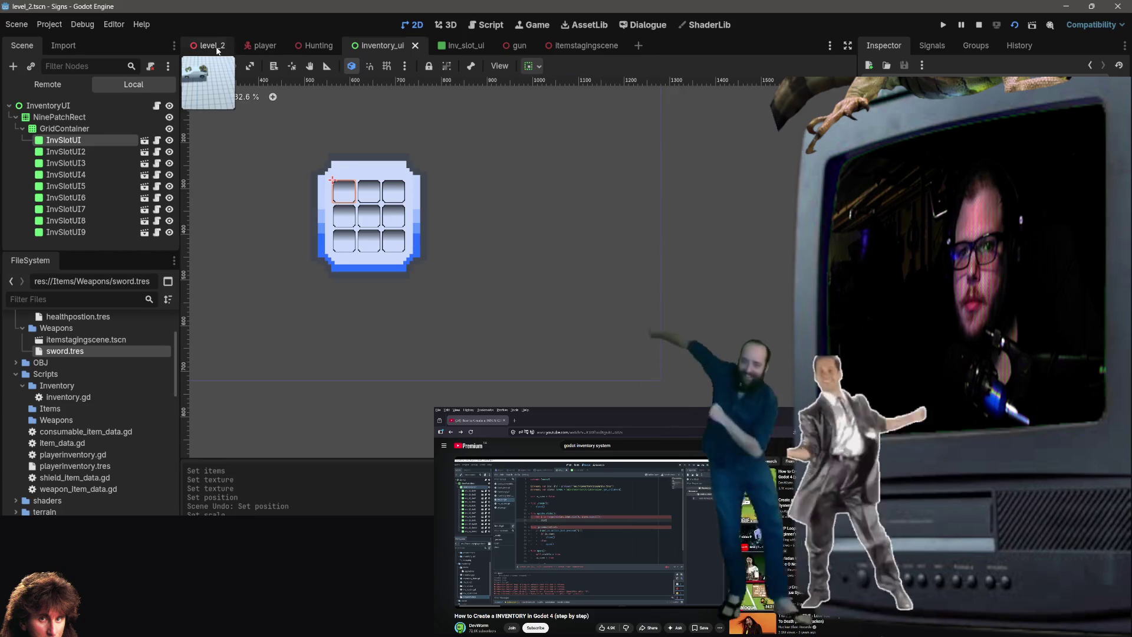
left_click(980, 27)
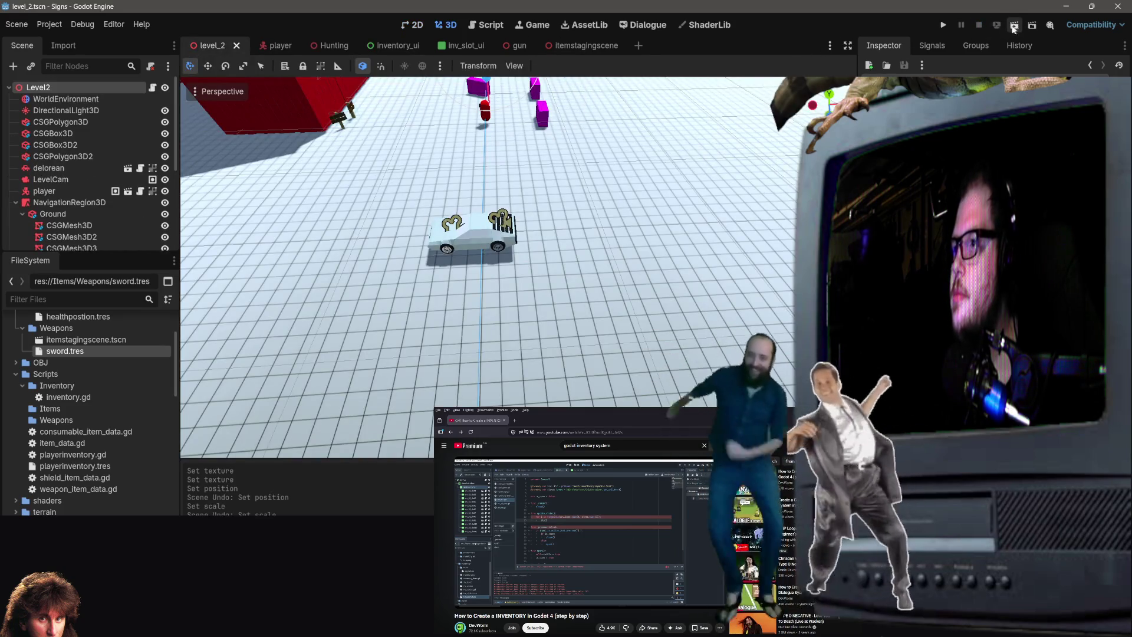
left_click(1014, 26)
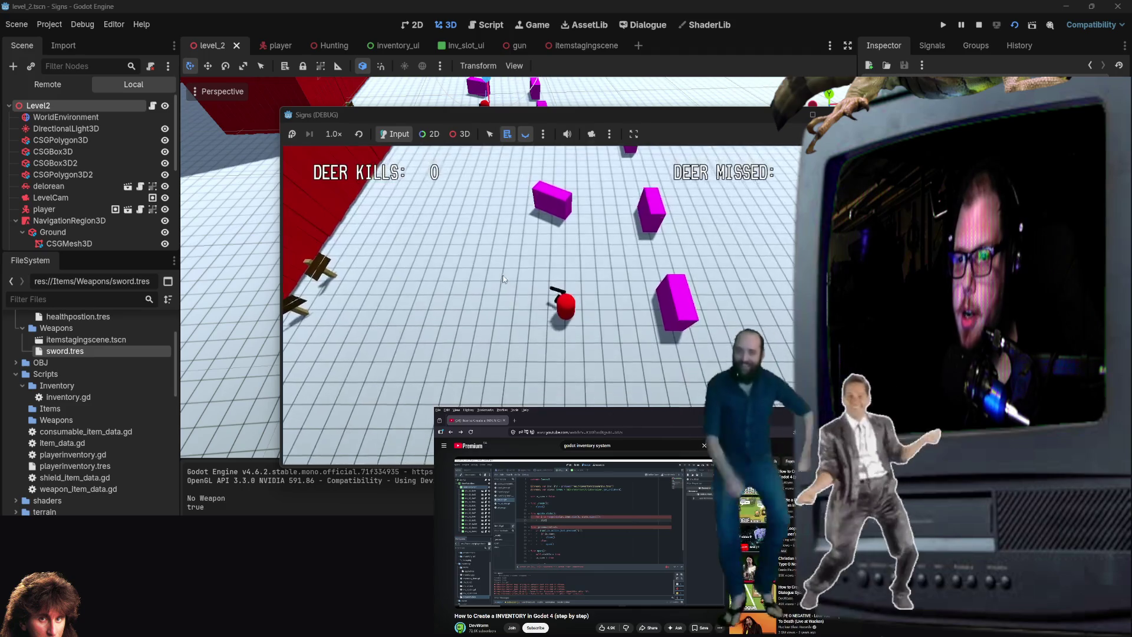
key("i")
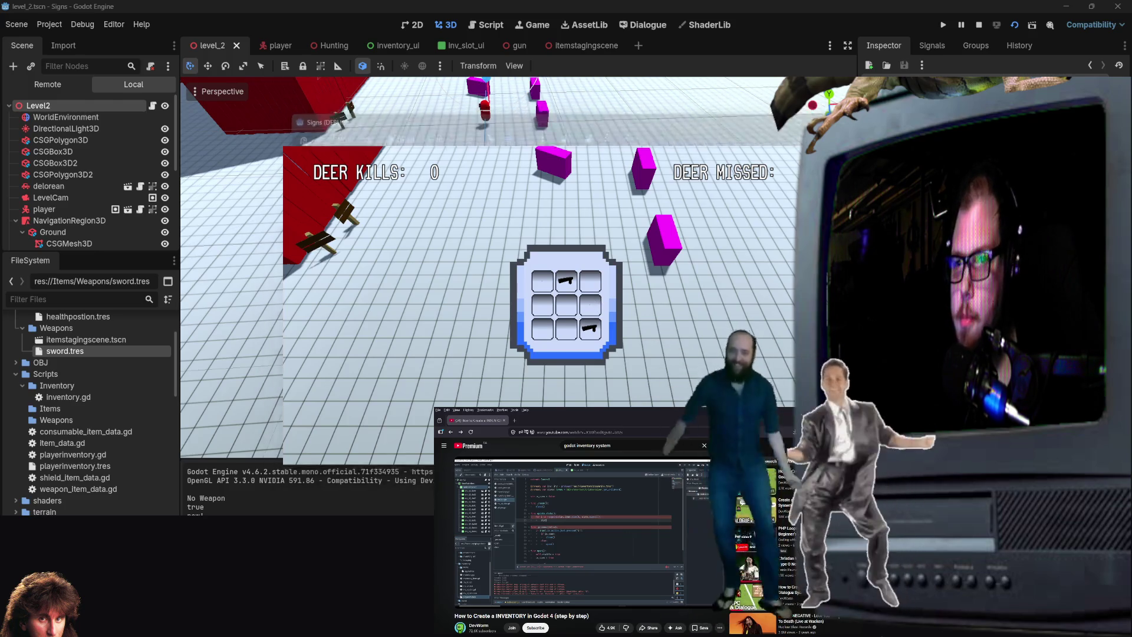
key("F8")
key("ctrl+s")
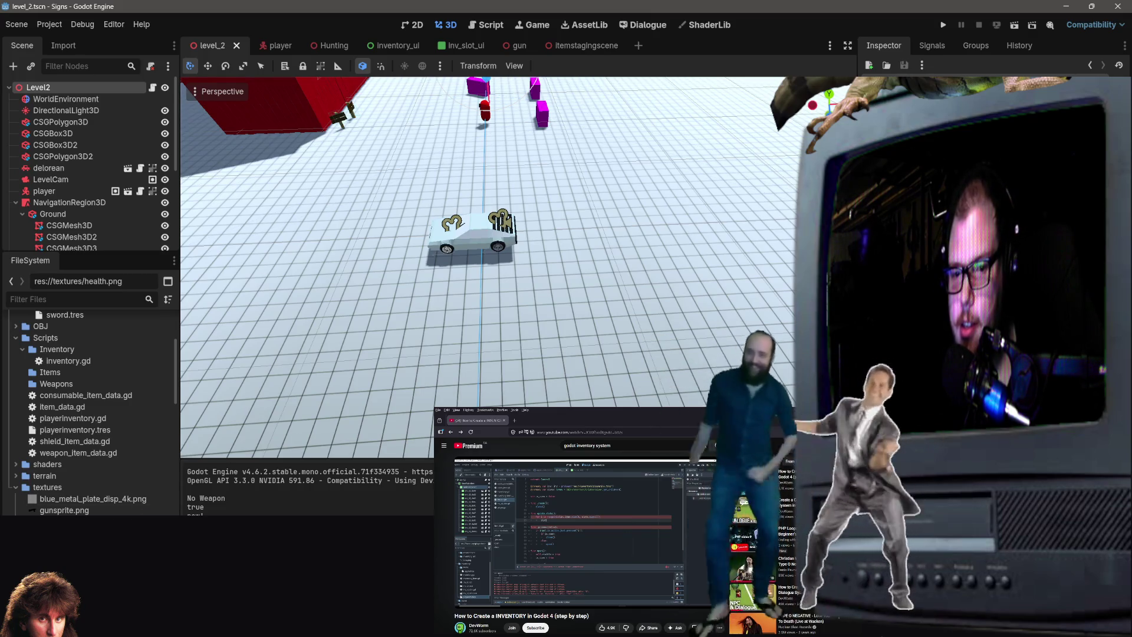
key("alt+Tab")
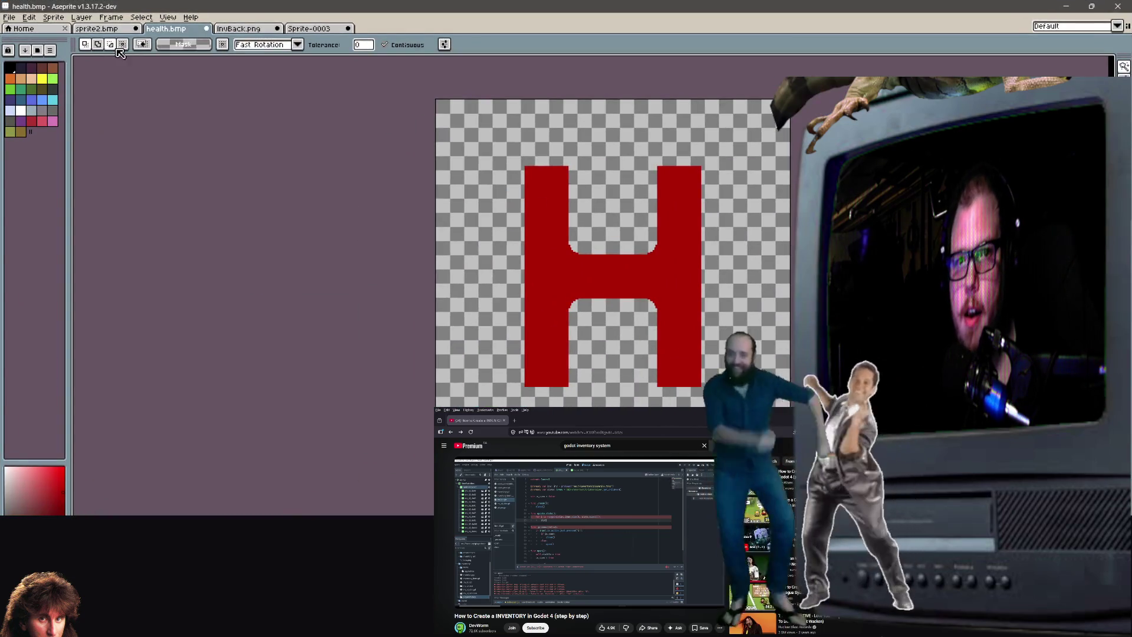
Export the red H sprite as textures\health2.png with Export As.
left_click(9, 17)
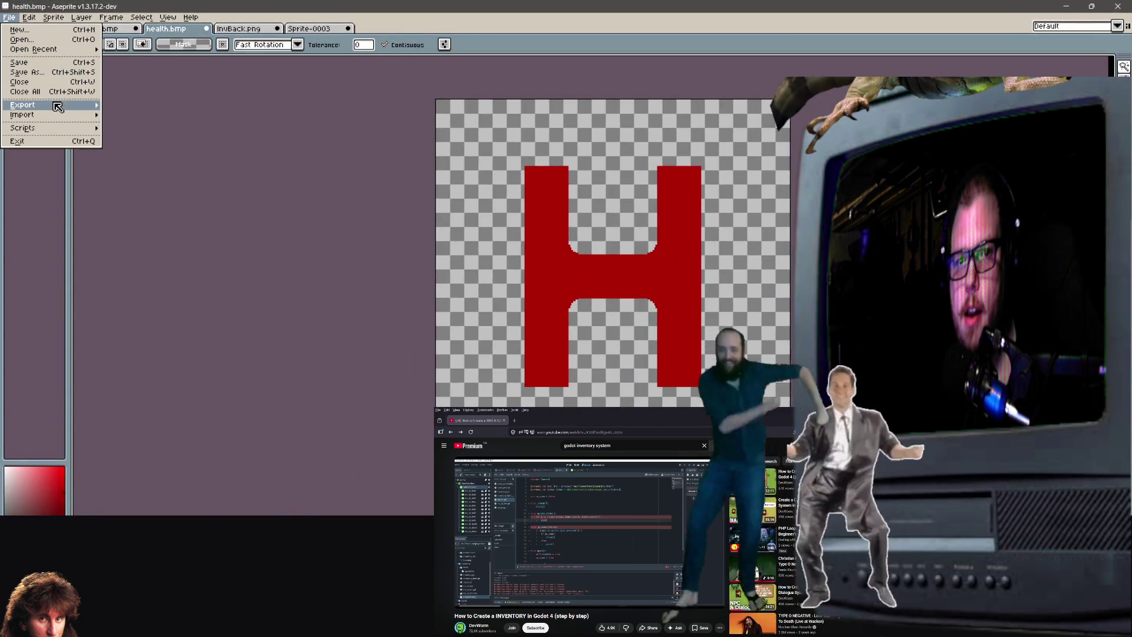
mouse_move(58, 106)
left_click(151, 106)
left_click(606, 260)
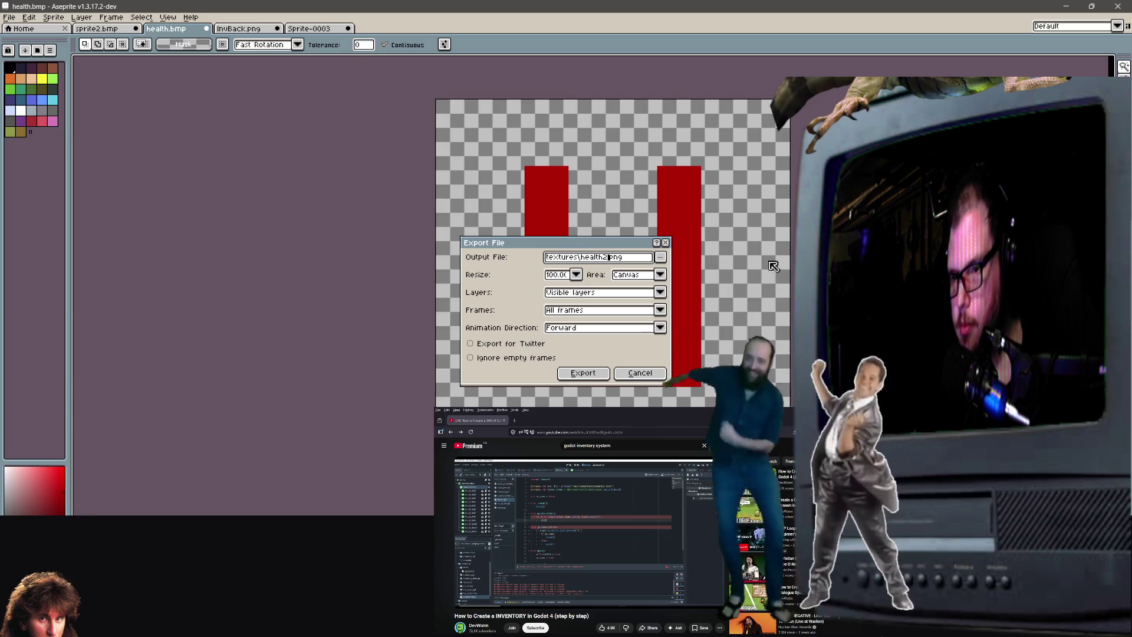
left_click(595, 375)
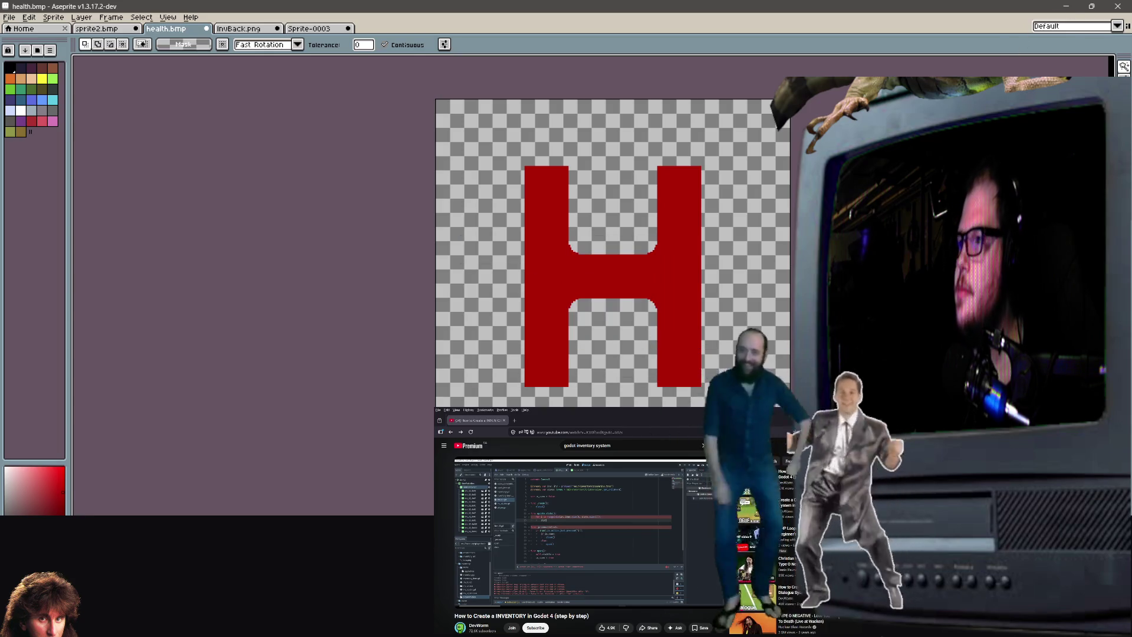
Cancel the Aseprite quit warning to keep unsaved sprites, and minimize Aseprite instead.
left_click(1119, 10)
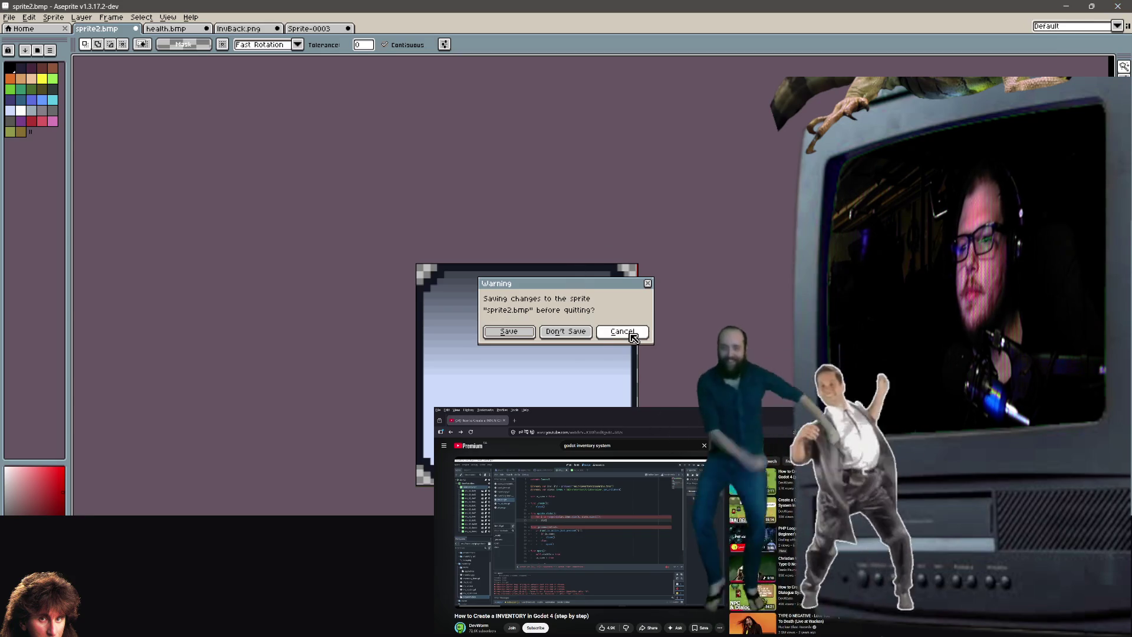
left_click(630, 332)
left_click(1066, 9)
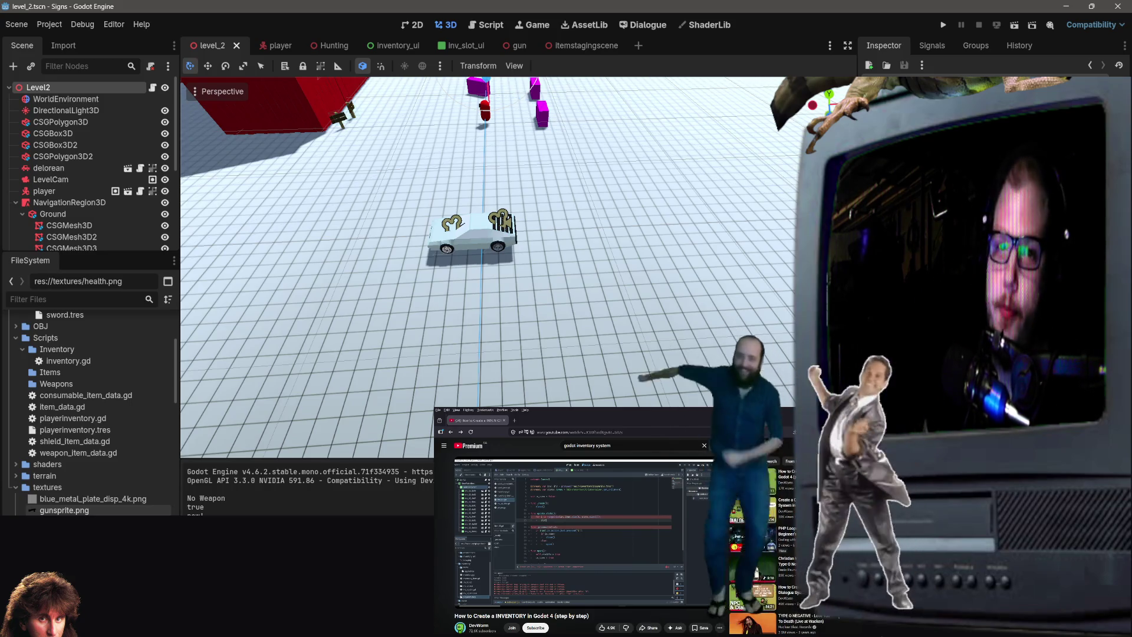
In inventory_ui, locate textures/health2.png in FileSystem, save the scene, and return to level_2.
left_click(391, 45)
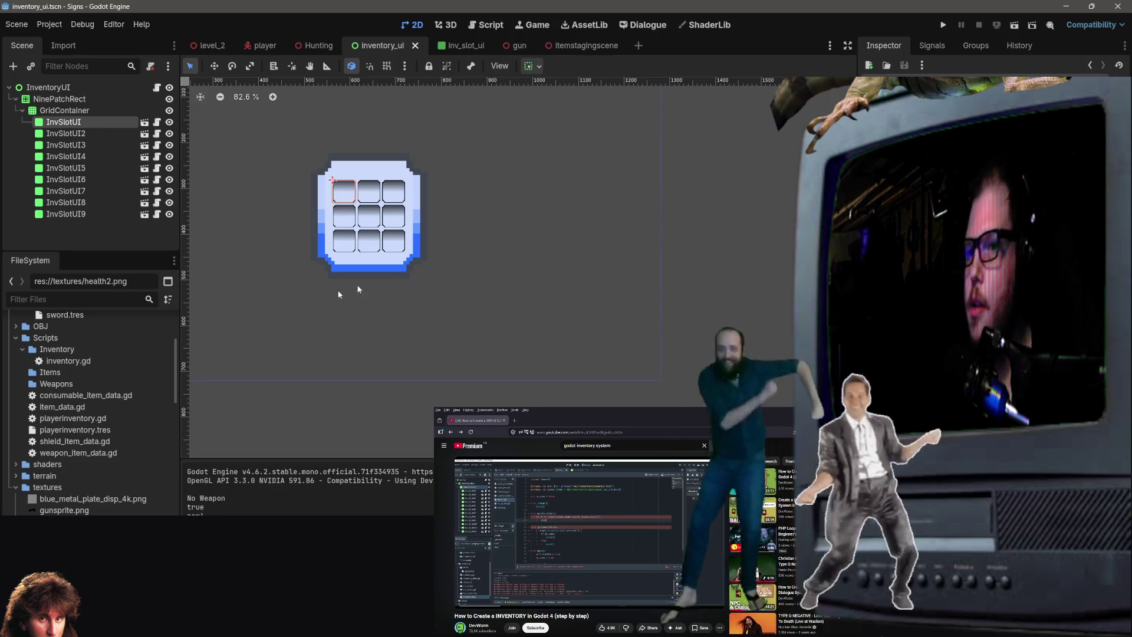
scroll(93, 413, "up", 5)
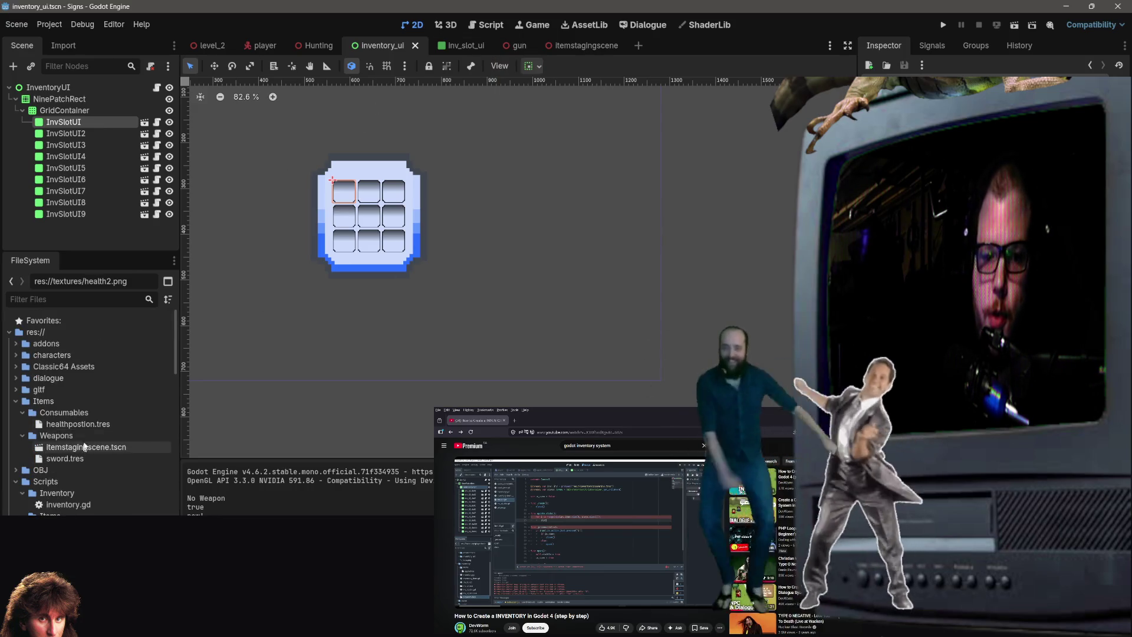
left_click(93, 425)
scroll(93, 412, "down", 5)
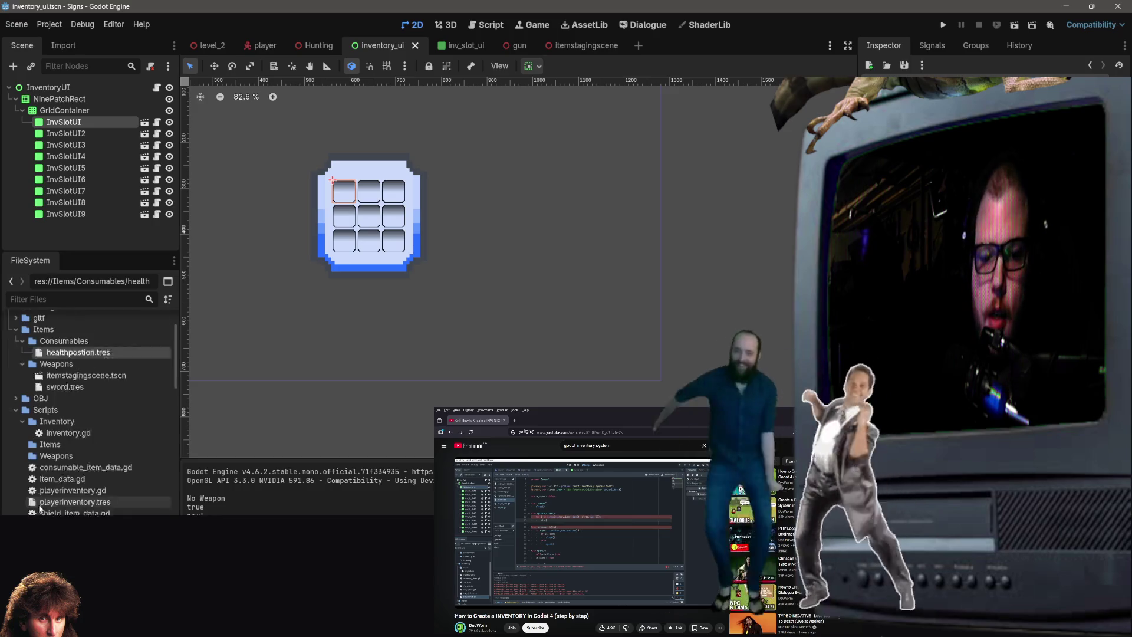
left_click(98, 499)
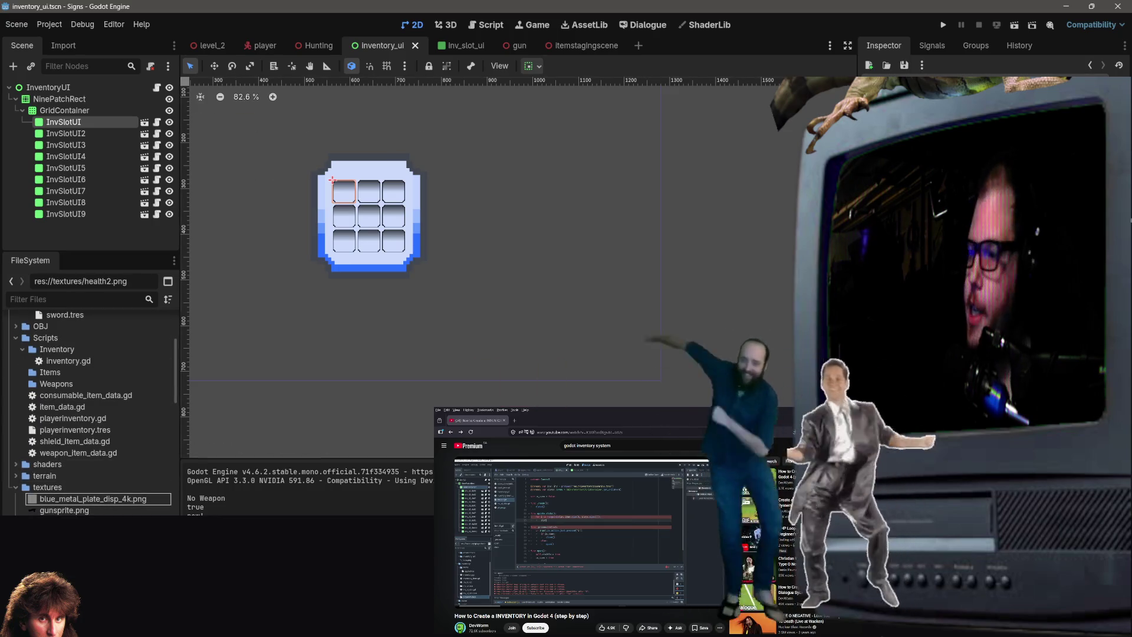
key("ctrl+s")
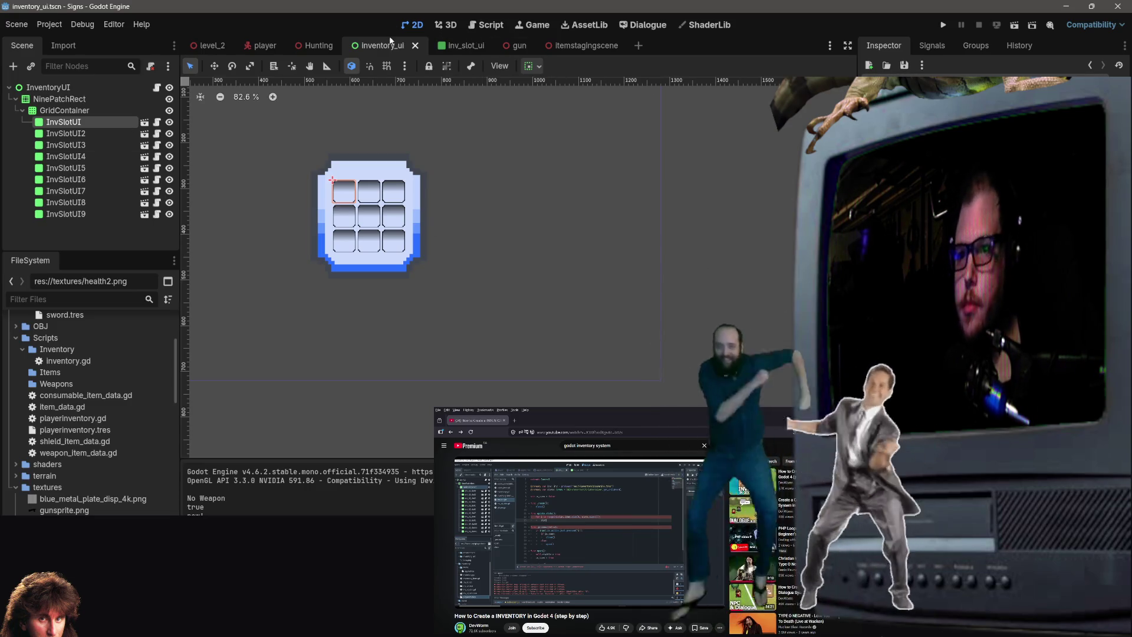
left_click(209, 45)
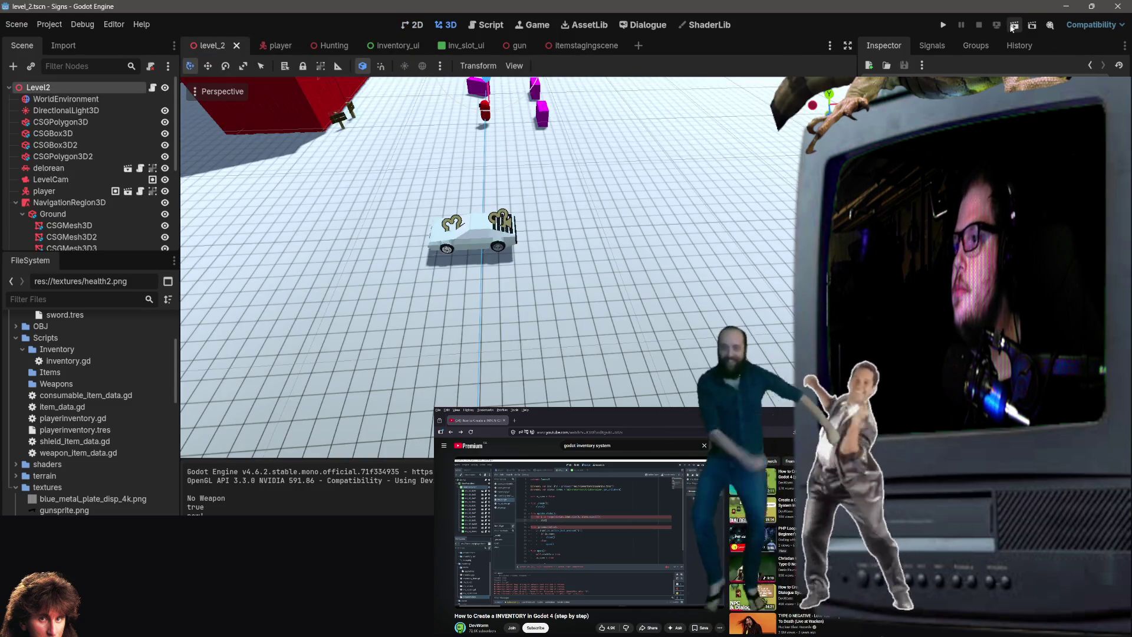
left_click(1014, 26)
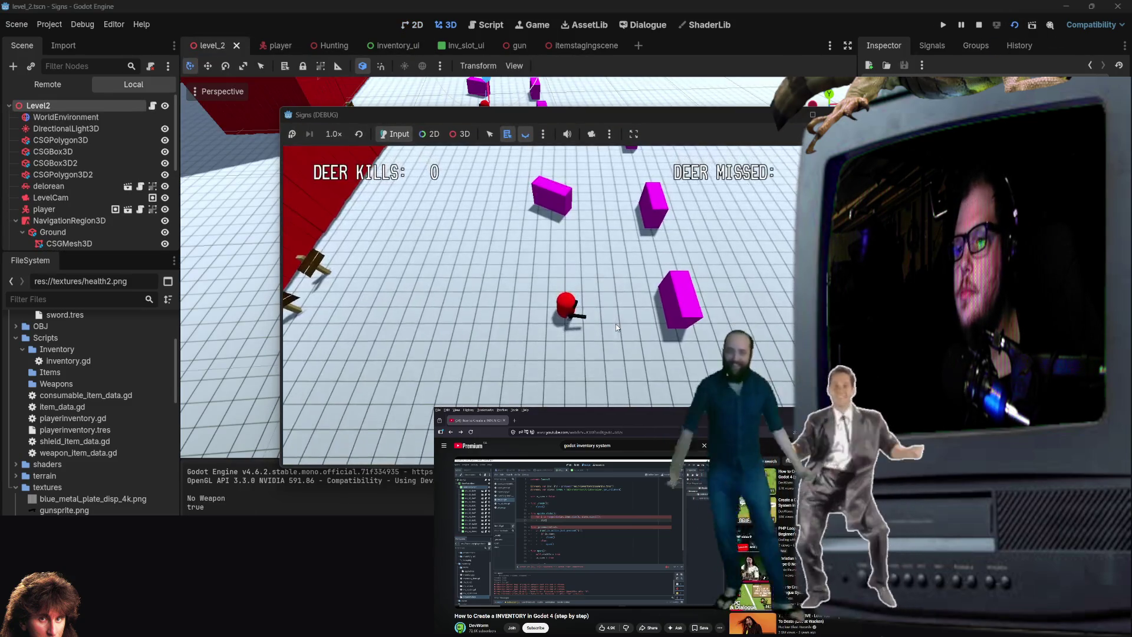
key("i")
key("s")
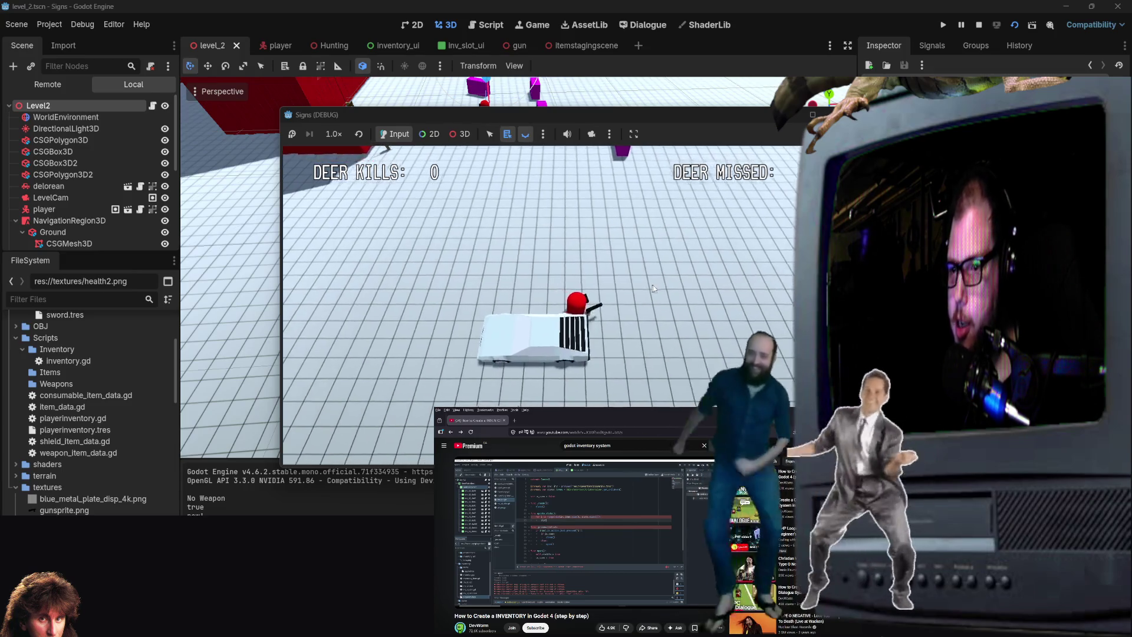
key("i")
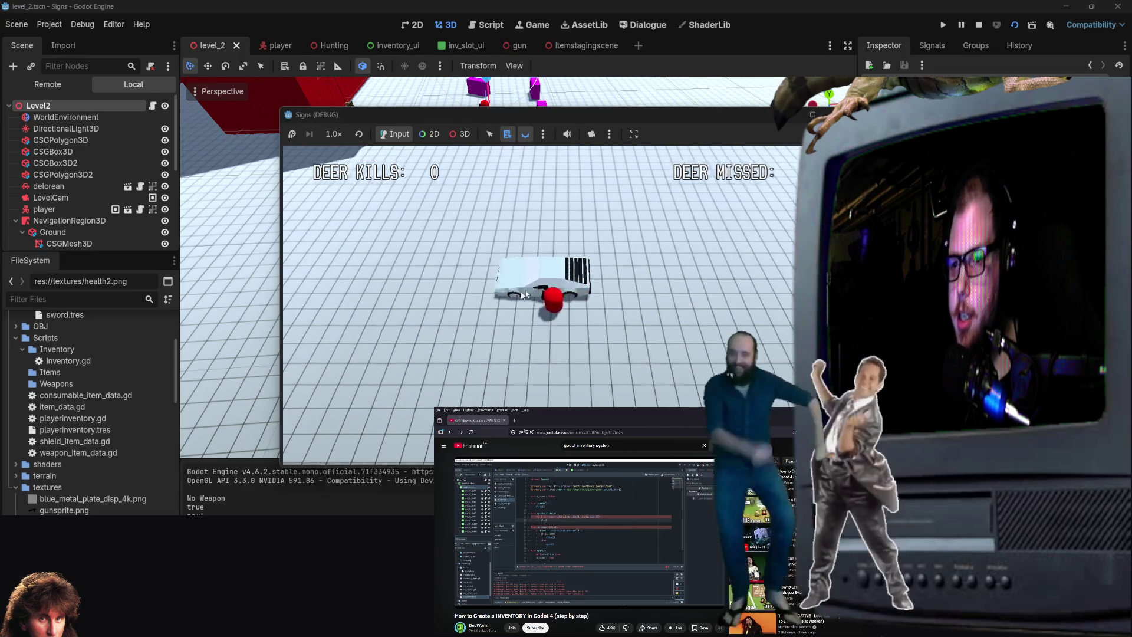
key("i")
key("i")
key("i")
key("i")
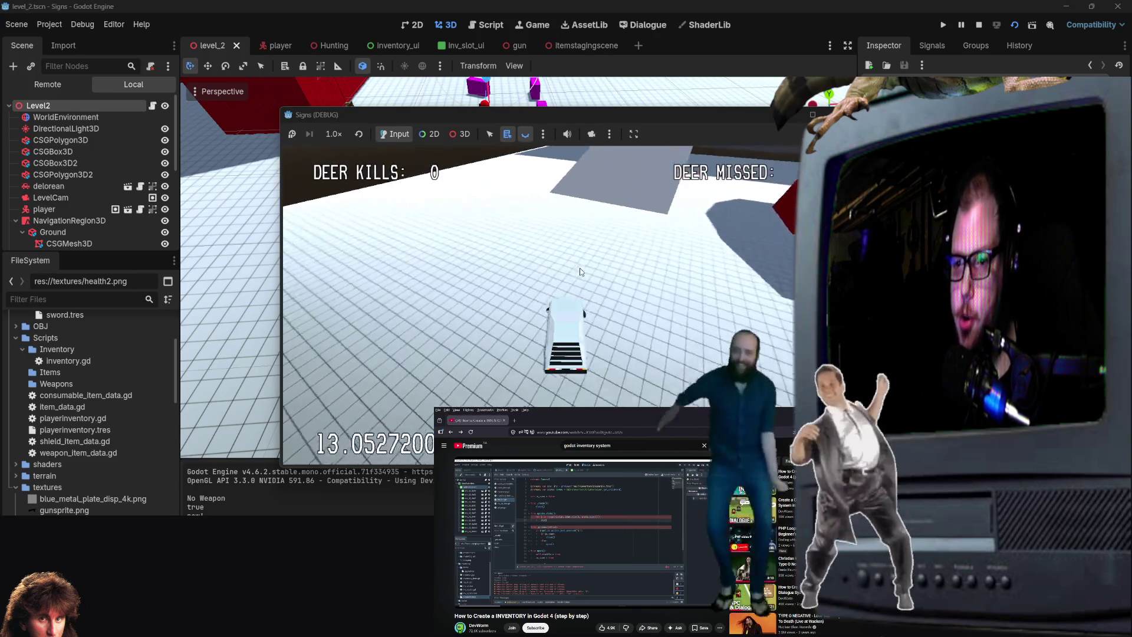
key("i")
key("i")
key("i")
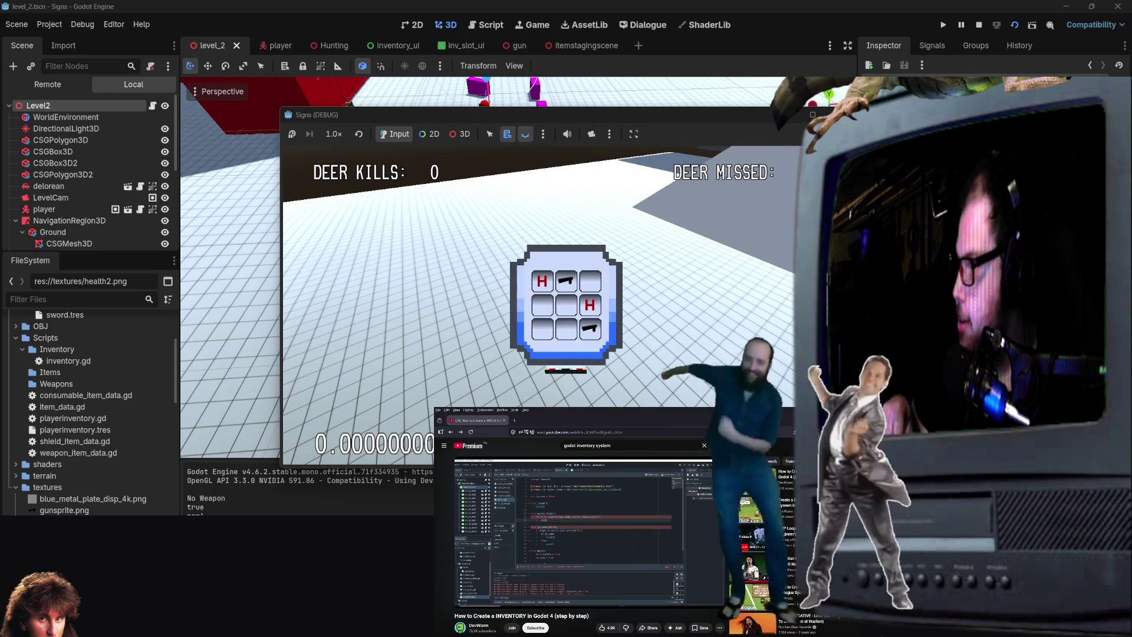
key("i")
key("i")
key("i")
key("i")
key("i")
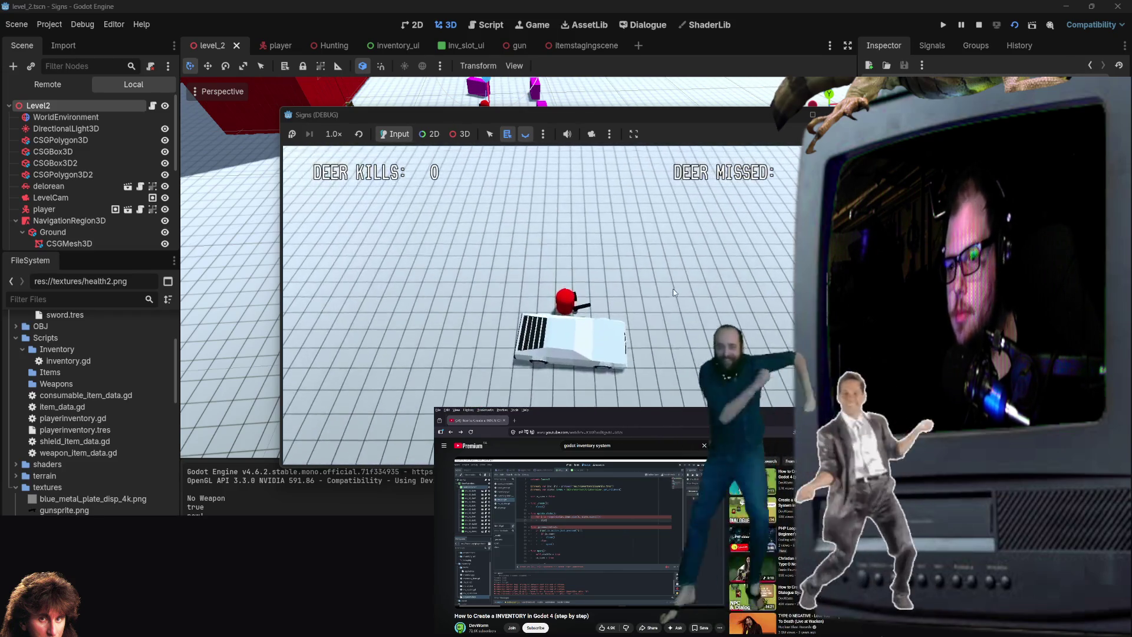
key("i")
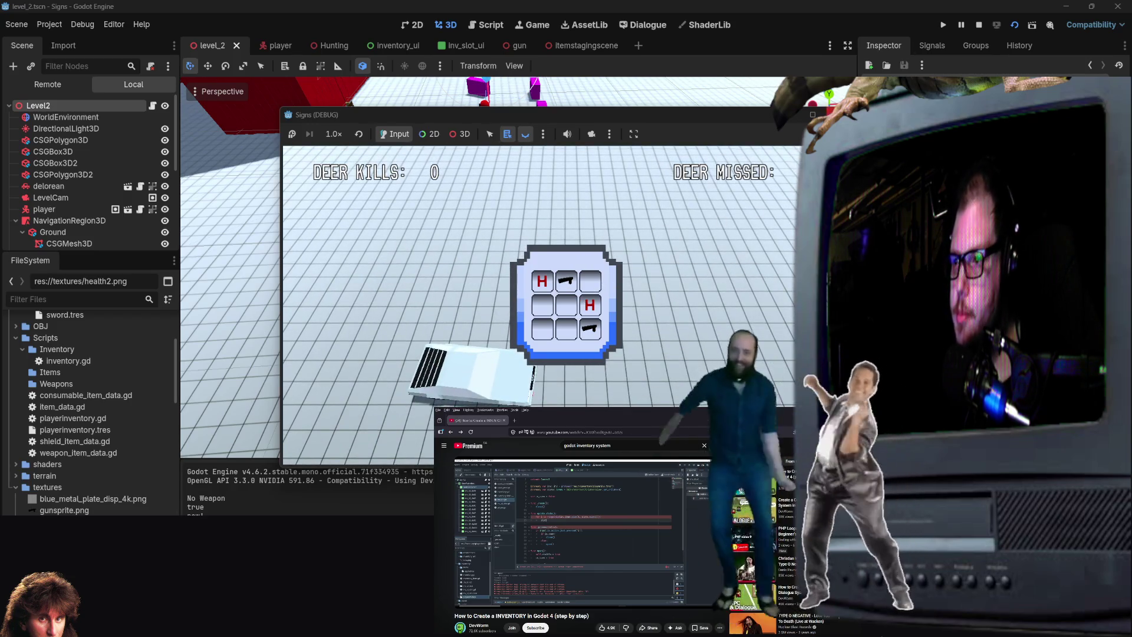
key("F8")
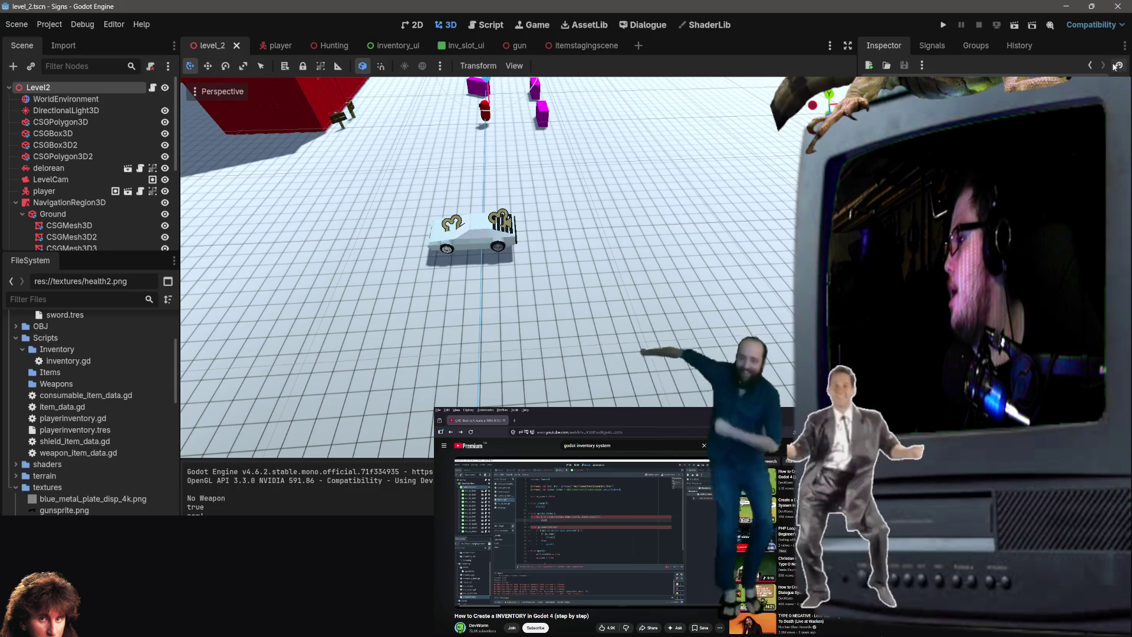